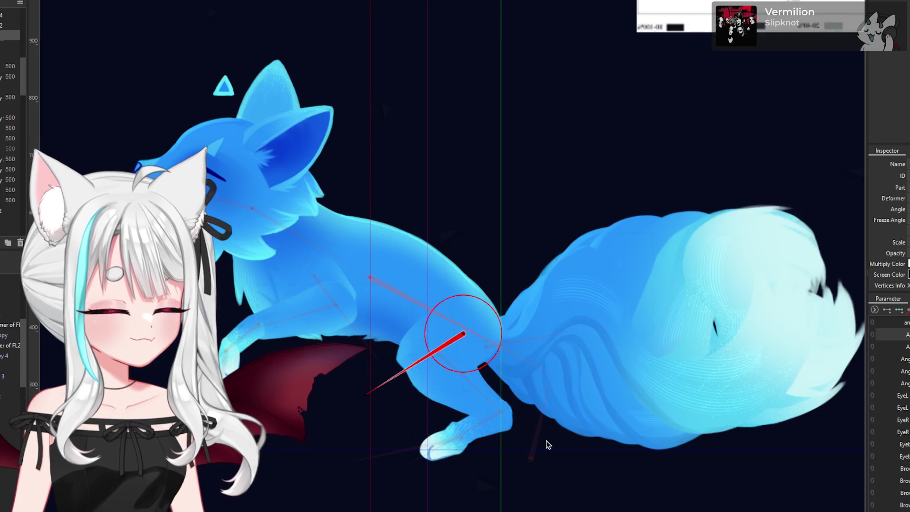
# Step: Rotate the hind leg to about 262 degrees and the lower leg to 117.5 degrees, then stretch the hind paw forward
pyautogui.click(597, 456)
pyautogui.click(435, 354)
pyautogui.moveTo(514, 420)
pyautogui.mouseDown()
pyautogui.moveTo(496, 423)
pyautogui.moveTo(513, 418)
pyautogui.mouseUp()
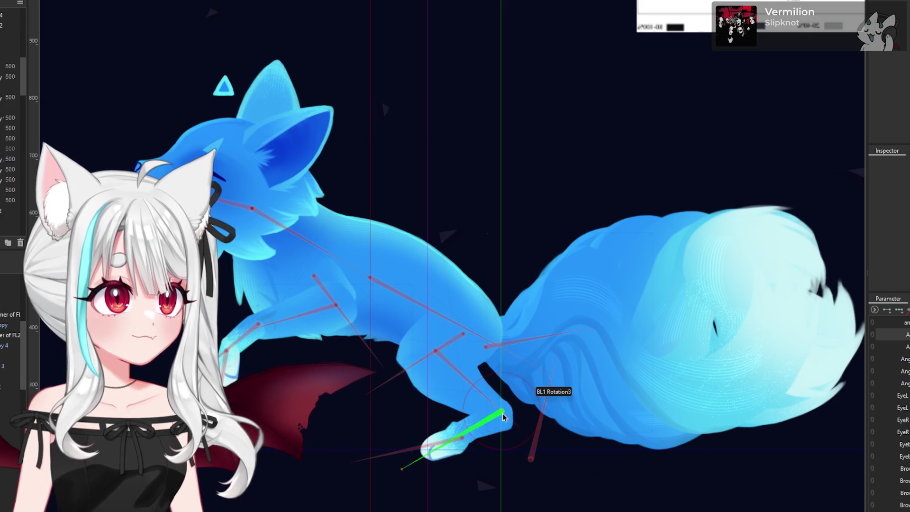
pyautogui.click(502, 411)
pyautogui.moveTo(398, 480); pyautogui.dragTo(388, 459)
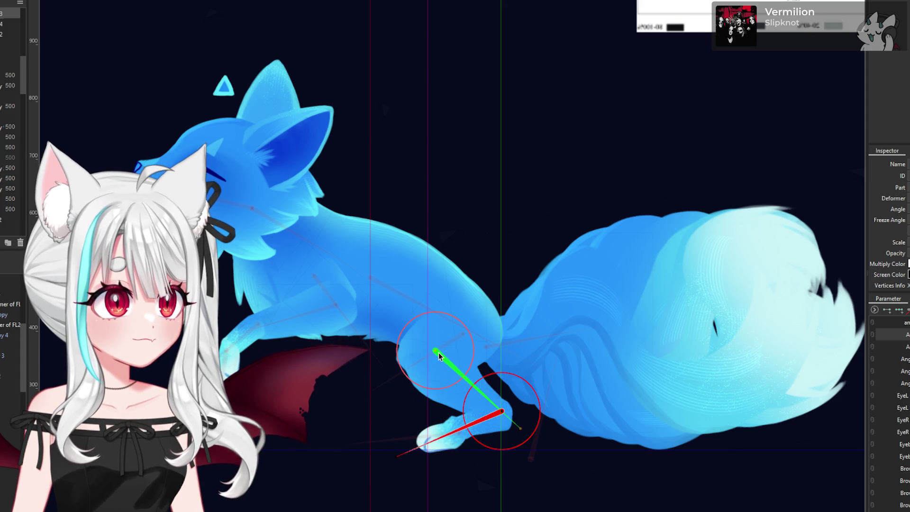
pyautogui.moveTo(439, 356)
pyautogui.mouseDown()
pyautogui.moveTo(514, 427)
pyautogui.moveTo(505, 437)
pyautogui.mouseUp()
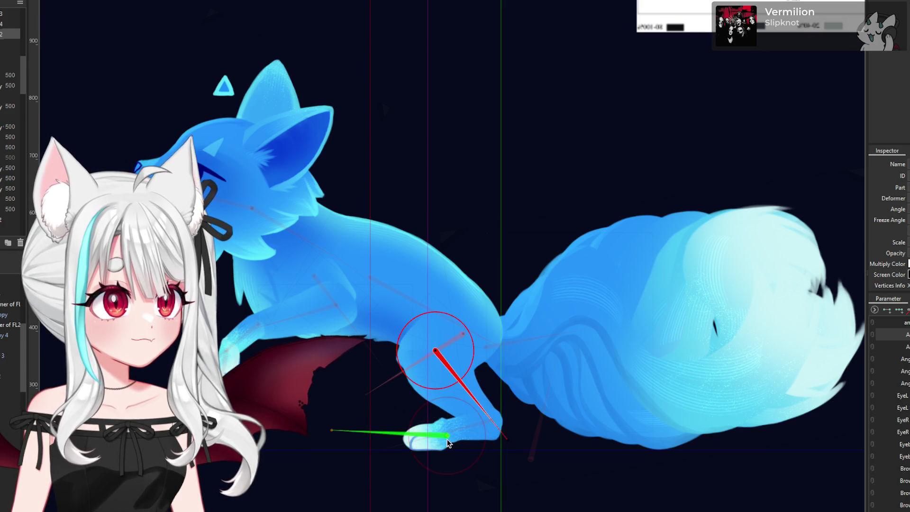
pyautogui.moveTo(448, 443)
pyautogui.mouseDown()
pyautogui.moveTo(337, 430)
pyautogui.moveTo(353, 435)
pyautogui.mouseUp()
# Step: Select the body mesh and its rotation deformer, tilting the body and tail about -6 degrees
pyautogui.scroll(-5, 441, 432)
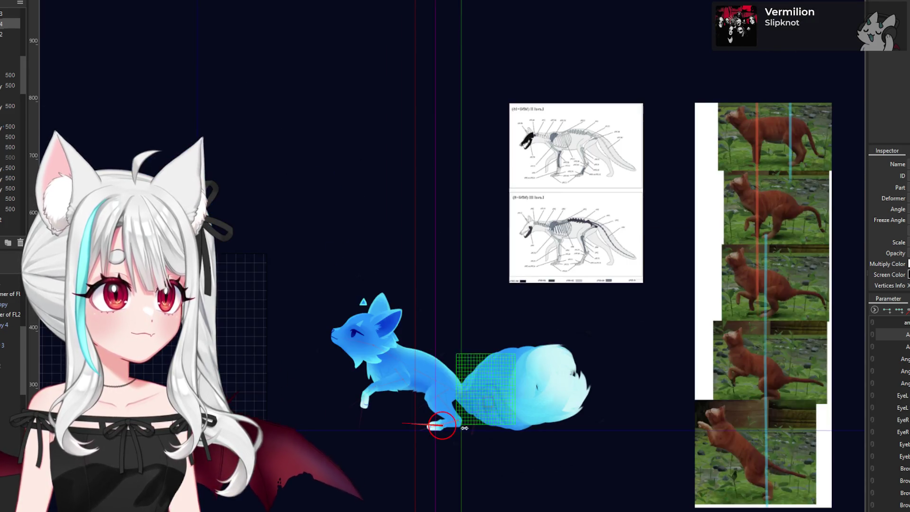
pyautogui.click(564, 464)
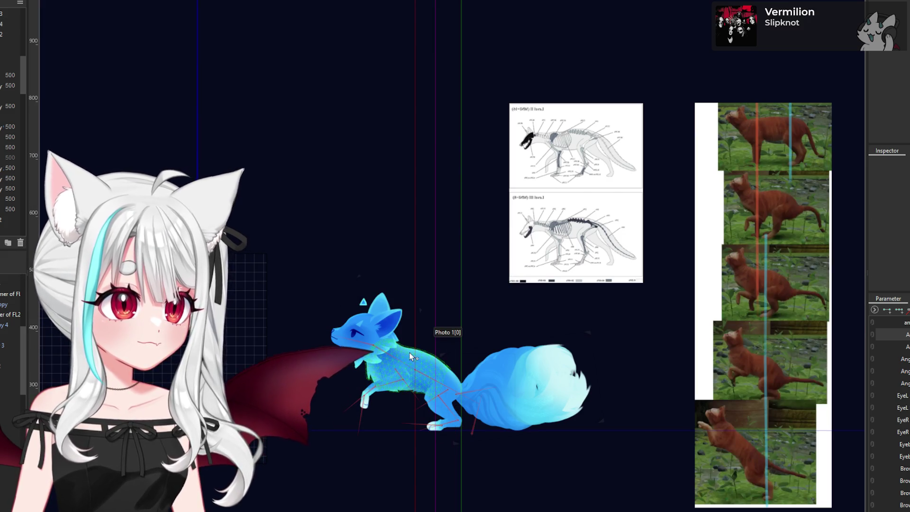
pyautogui.click(405, 354)
pyautogui.scroll(3, 404, 354)
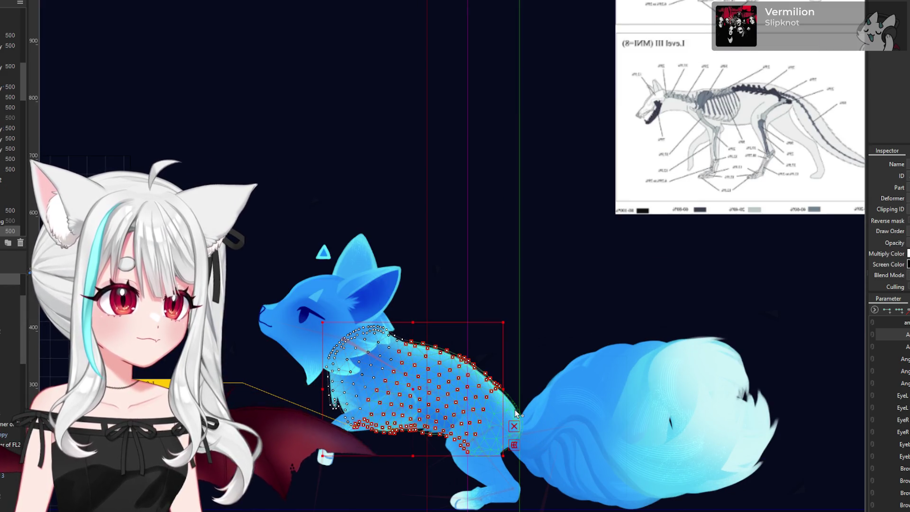
pyautogui.hotkey('ctrl', 'a')
pyautogui.scroll(-2, 411, 374)
pyautogui.scroll(-3, 410, 375)
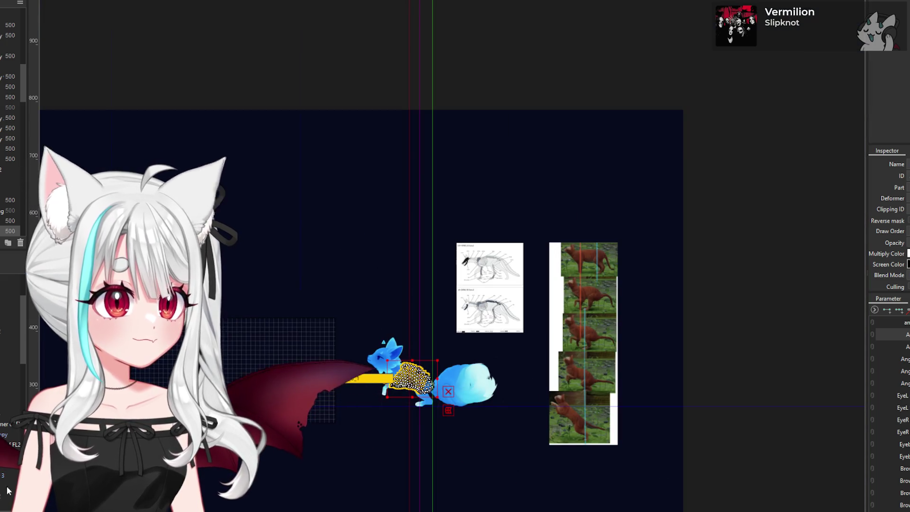
pyautogui.click(410, 376)
pyautogui.scroll(3, 446, 412)
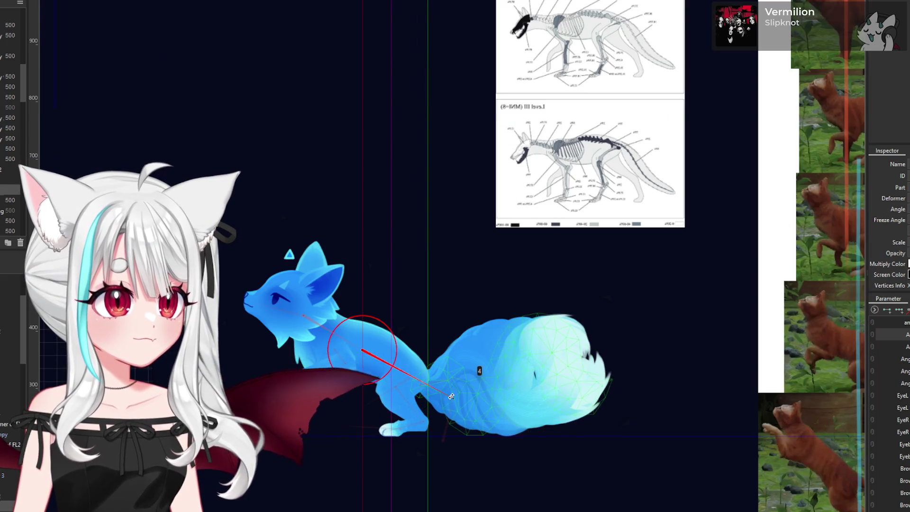
pyautogui.moveTo(468, 372)
pyautogui.mouseDown()
pyautogui.moveTo(457, 383)
pyautogui.moveTo(440, 375)
pyautogui.mouseUp()
# Step: Rotate the tail-base deformer to about 20.1 degrees
pyautogui.scroll(-2, 458, 380)
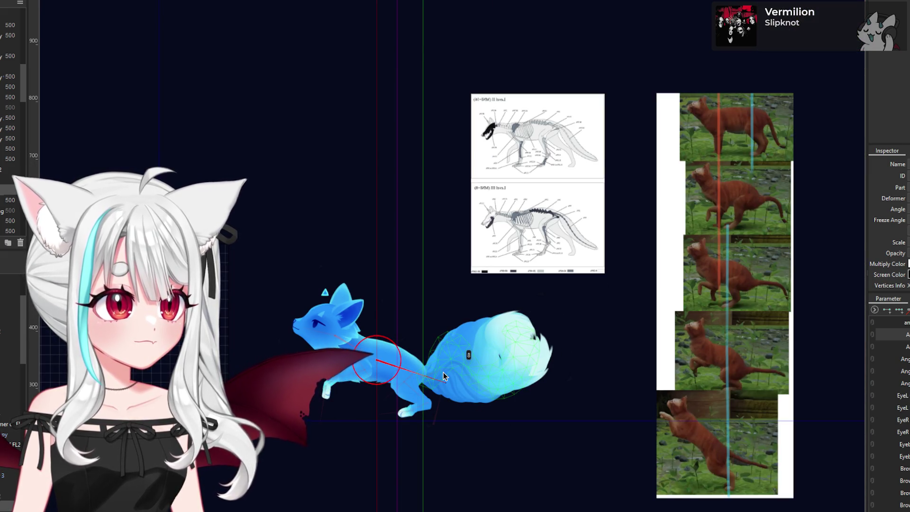
pyautogui.scroll(2, 422, 369)
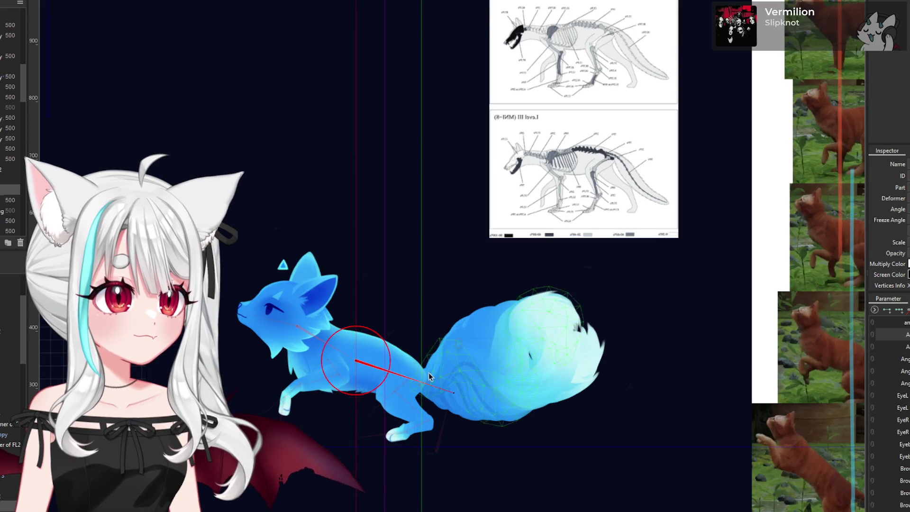
pyautogui.scroll(2, 375, 372)
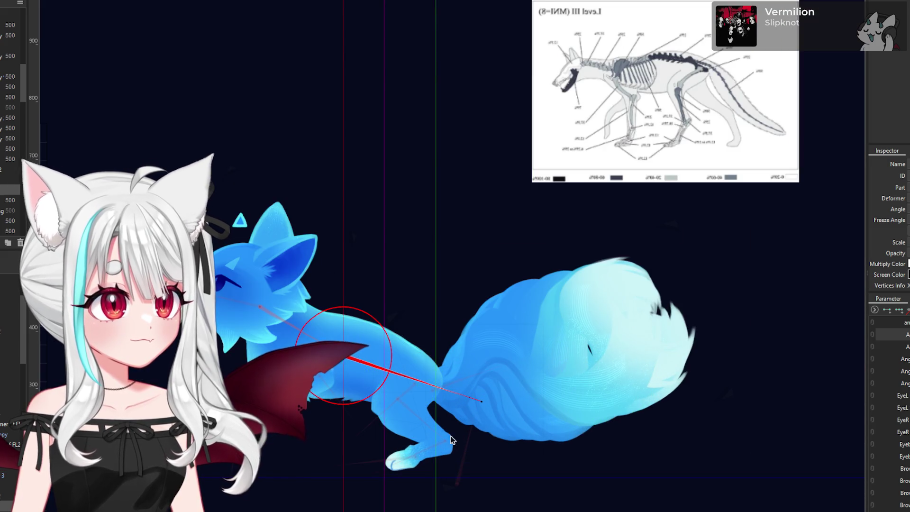
pyautogui.click(459, 485)
pyautogui.scroll(-2, 457, 473)
pyautogui.scroll(2, 458, 473)
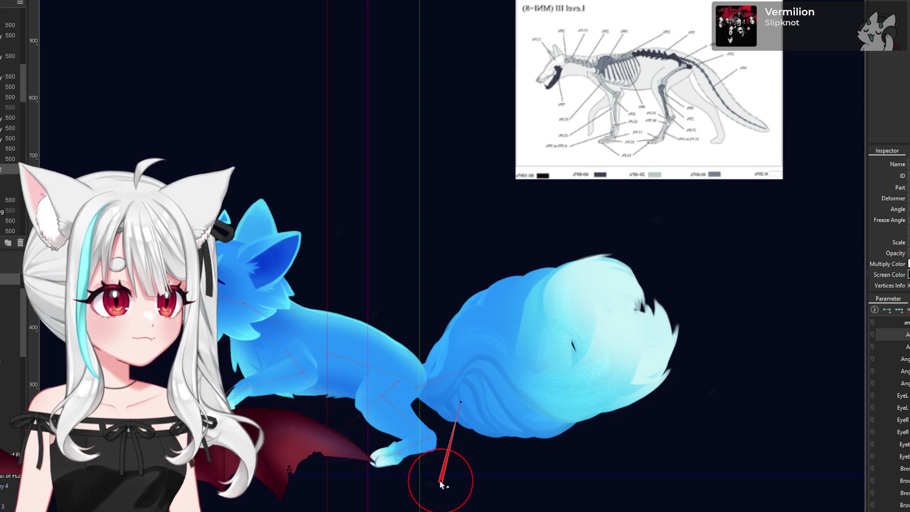
pyautogui.moveTo(451, 403); pyautogui.dragTo(453, 406)
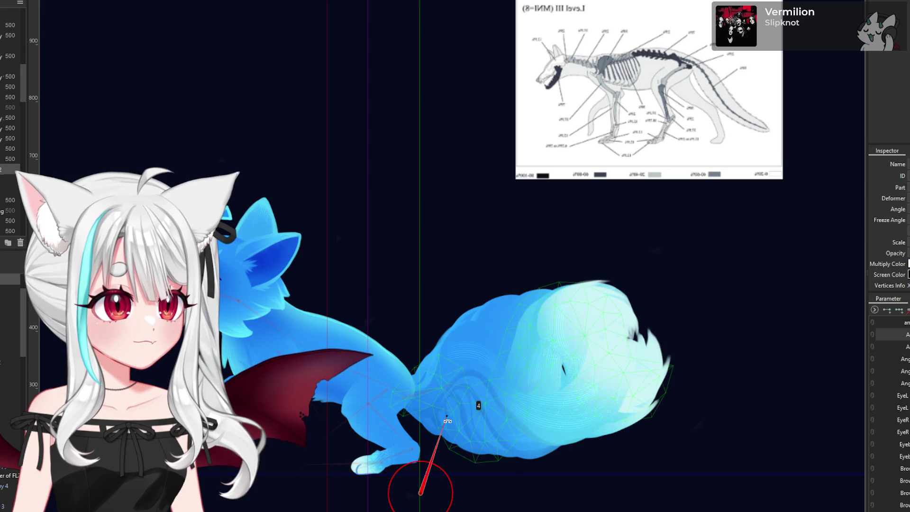
pyautogui.moveTo(448, 418); pyautogui.dragTo(450, 422)
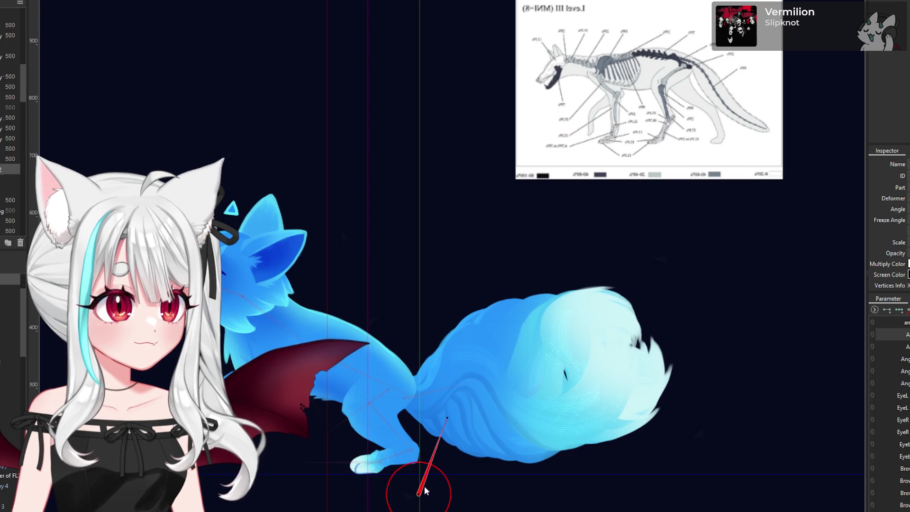
# Step: Watch the fox's walk-cycle preview alongside the cat reference frames
pyautogui.scroll(-4, 384, 416)
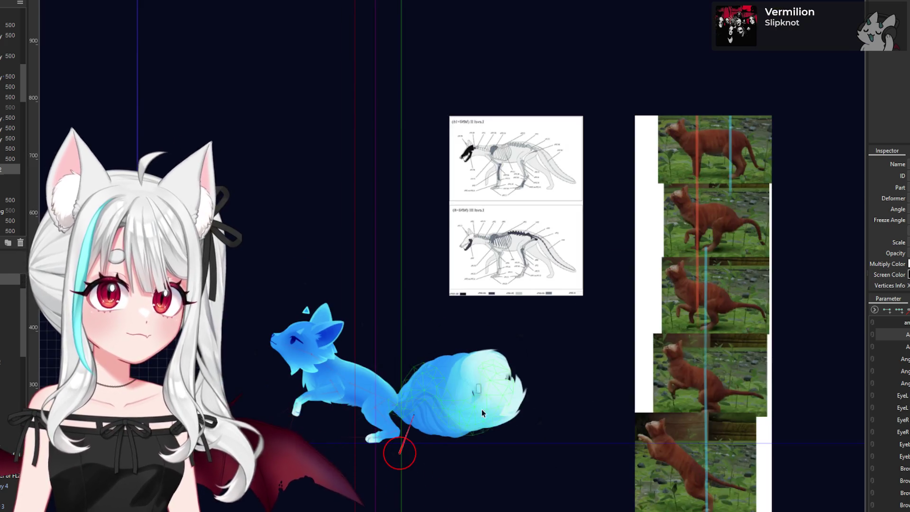
pyautogui.scroll(3, 482, 409)
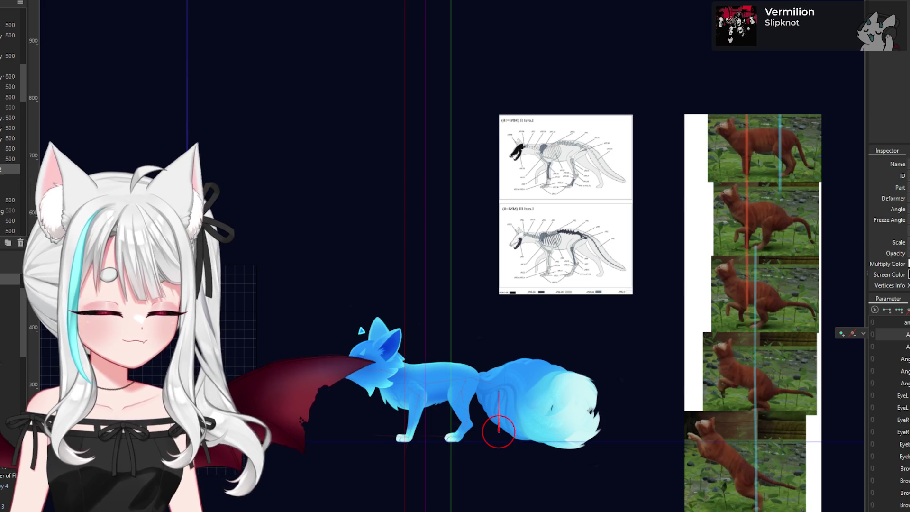
# Step: Select all fox meshes and deformers, stop playback, and paste the copied pose onto the matched parts
pyautogui.click(879, 335)
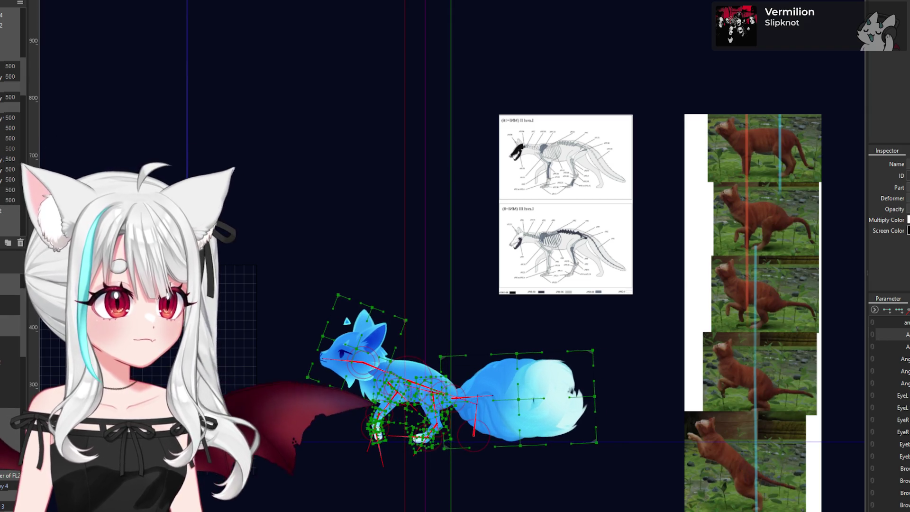
pyautogui.press('space')
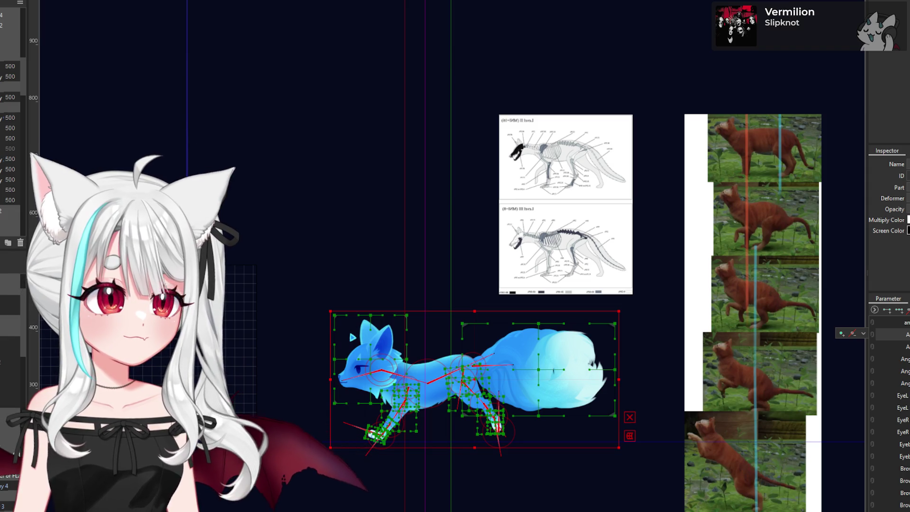
pyautogui.hotkey('ctrl', 'shift', 'v')
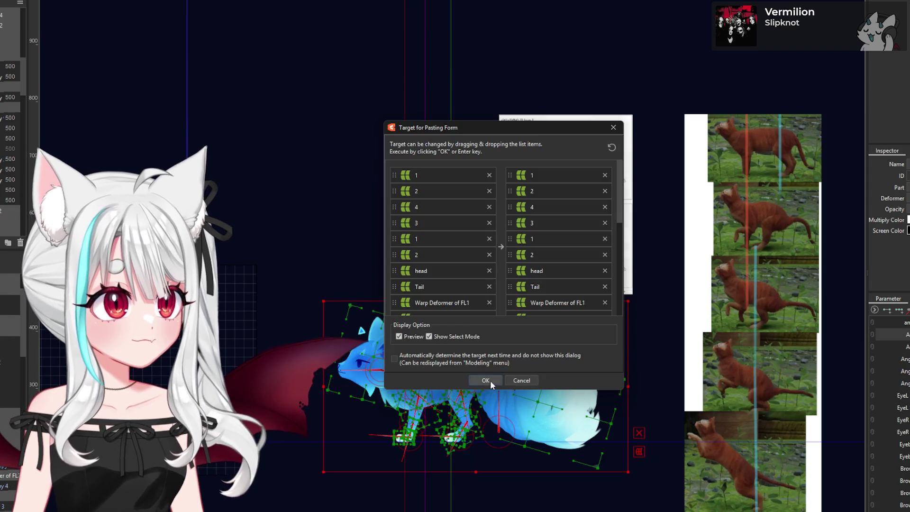
pyautogui.click(486, 381)
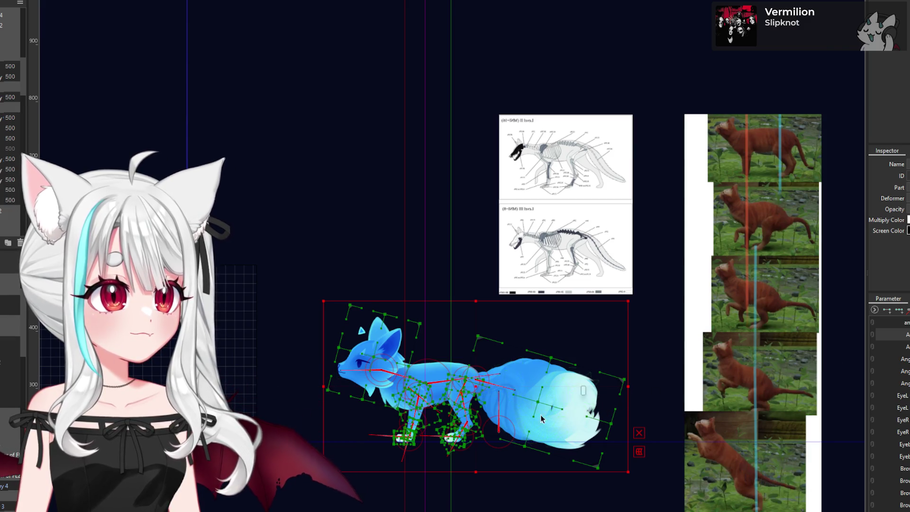
pyautogui.scroll(5, 541, 414)
pyautogui.scroll(-5, 474, 416)
pyautogui.scroll(2, 413, 418)
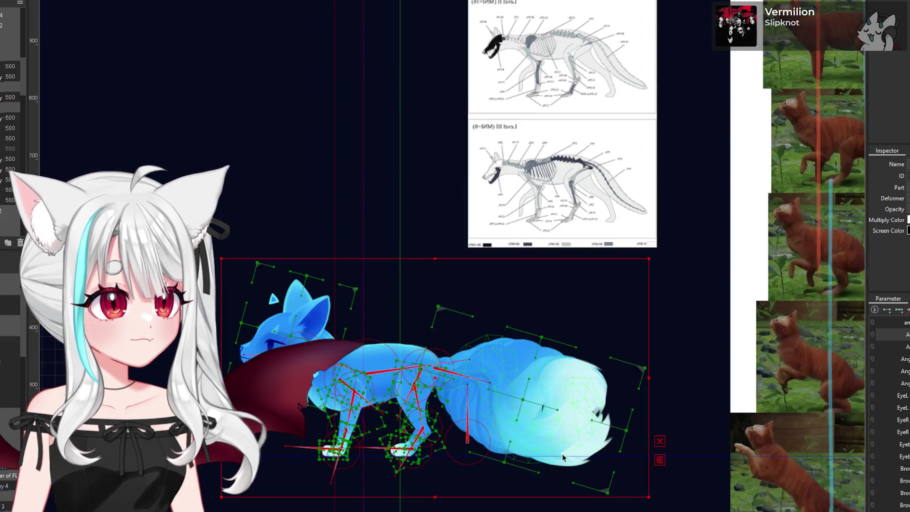
# Step: Rotate the tail deformer to re-pose the hindquarters, then shift it slightly left
pyautogui.click(678, 506)
pyautogui.click(468, 439)
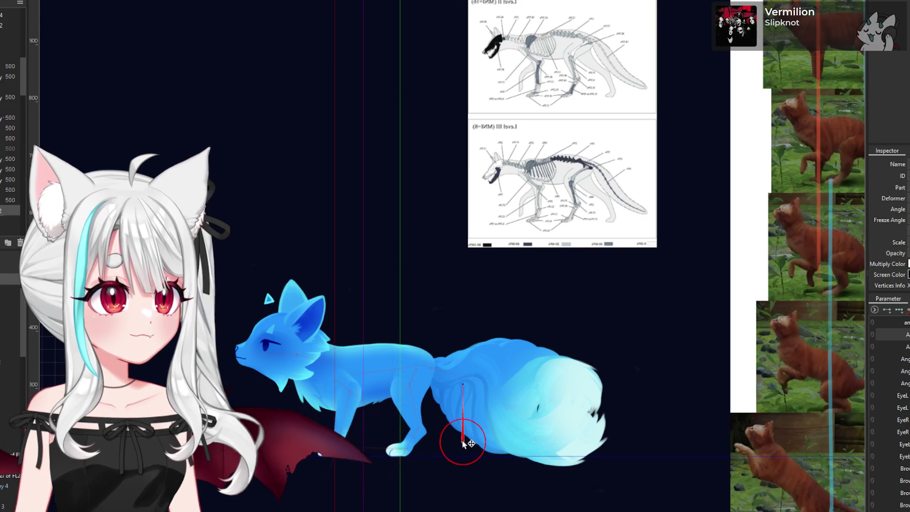
pyautogui.moveTo(463, 435); pyautogui.dragTo(429, 443)
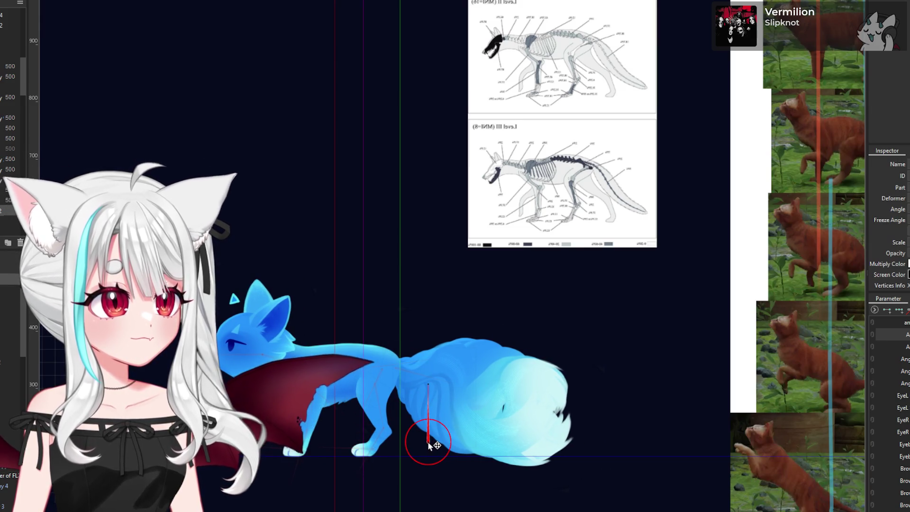
pyautogui.scroll(-2, 480, 433)
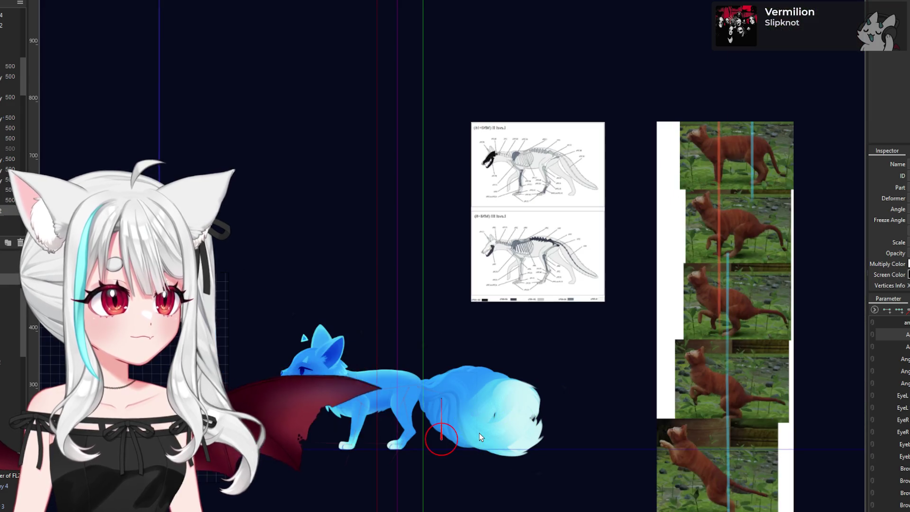
pyautogui.scroll(2, 410, 449)
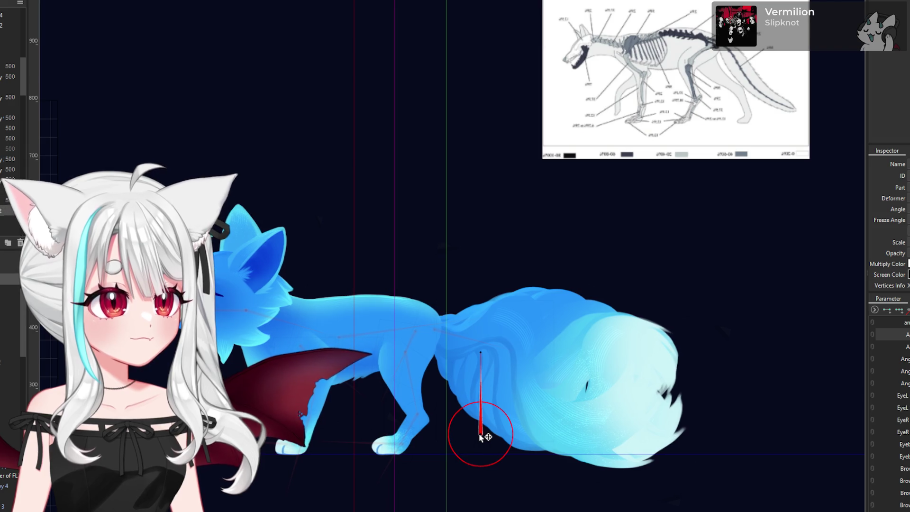
pyautogui.moveTo(481, 433); pyautogui.dragTo(477, 433)
pyautogui.scroll(-4, 476, 434)
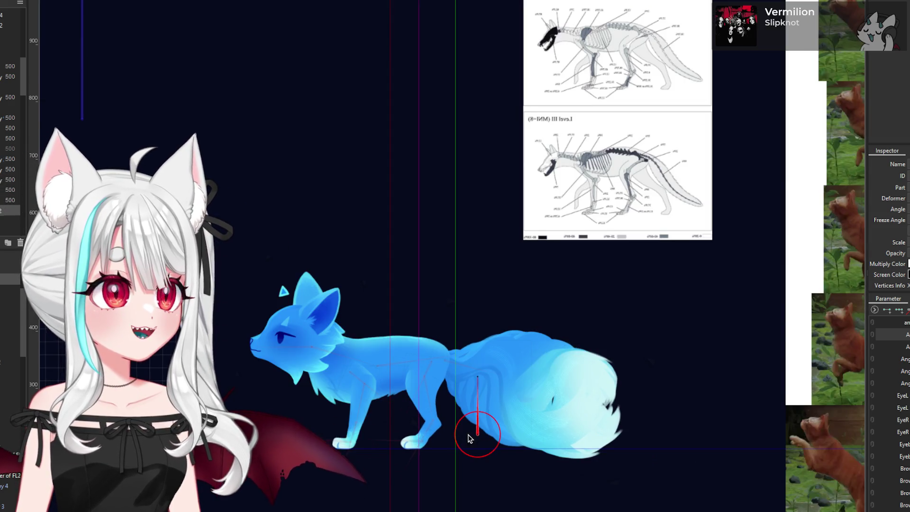
pyautogui.scroll(3, 472, 392)
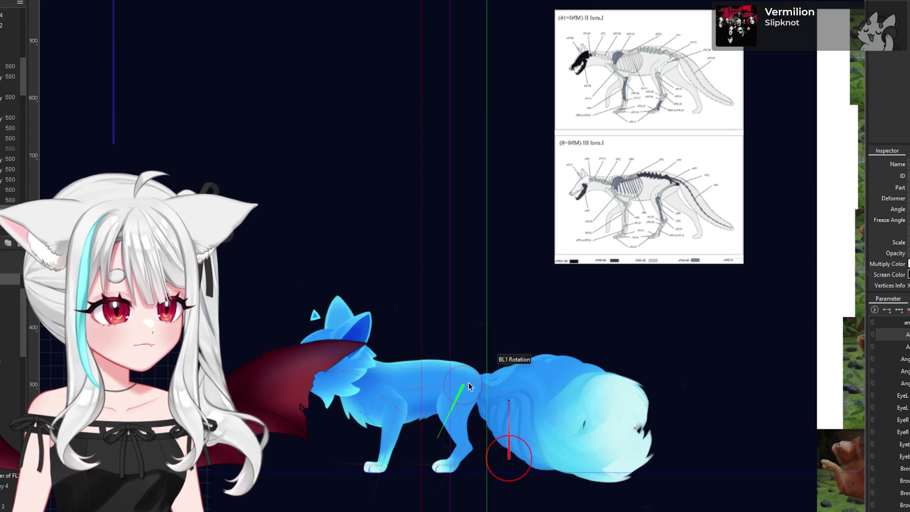
# Step: Select the Body Rotation2 deformer on the canvas for posing
pyautogui.click(411, 392)
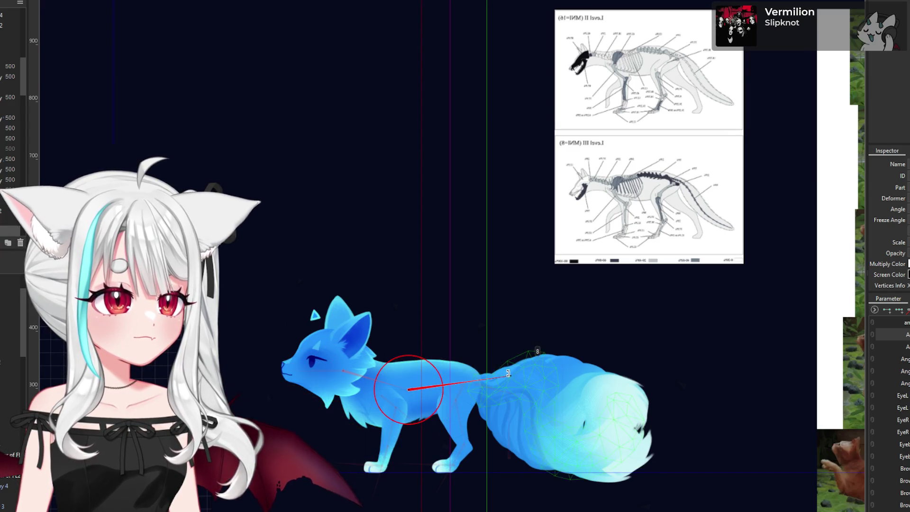
pyautogui.scroll(-2, 474, 375)
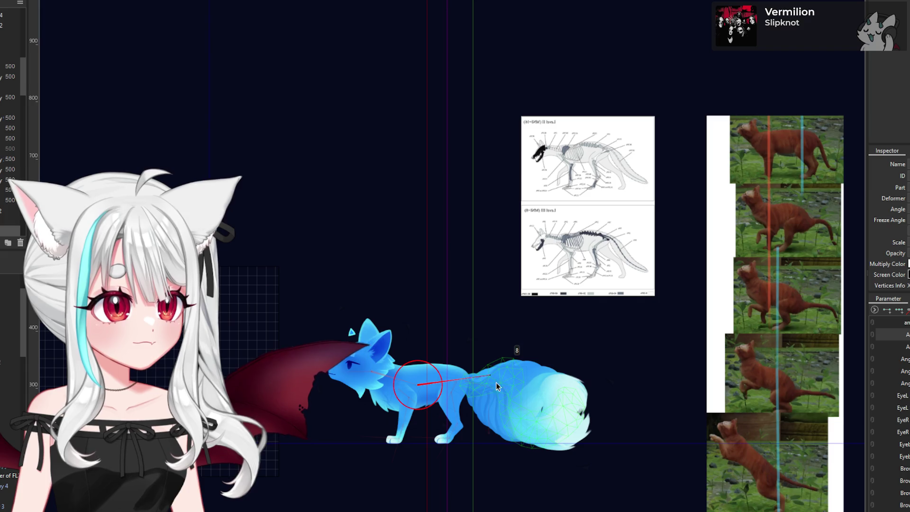
pyautogui.scroll(3, 402, 388)
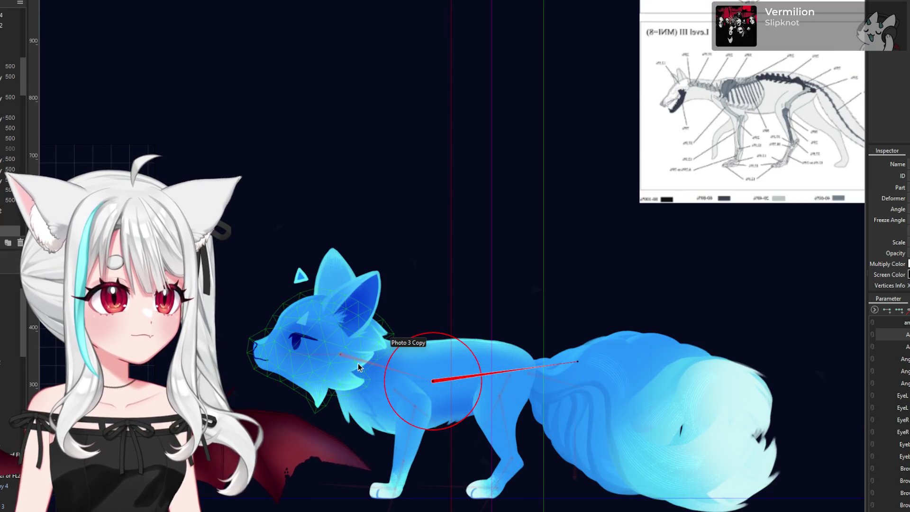
pyautogui.scroll(-3, 435, 362)
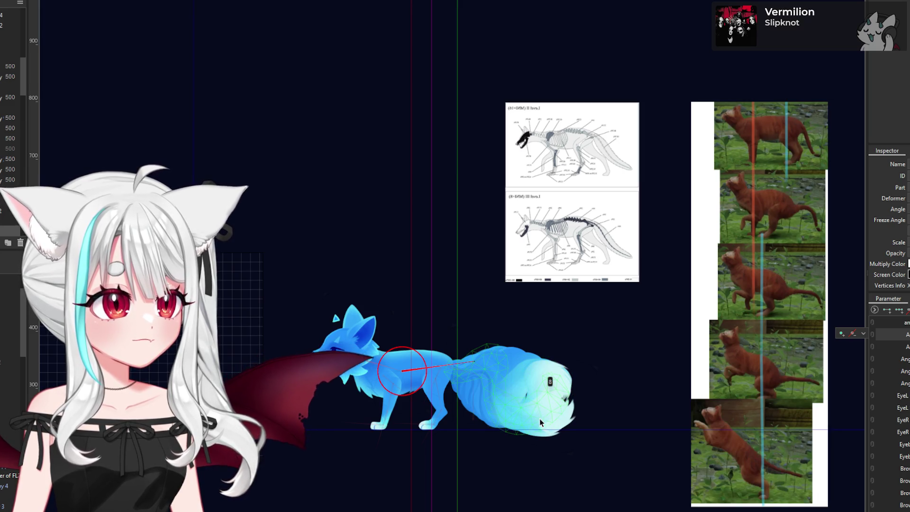
# Step: Tilt the fox upward around the tail pivot, nudge the pivot down, and shift the fox slightly left
pyautogui.click(475, 421)
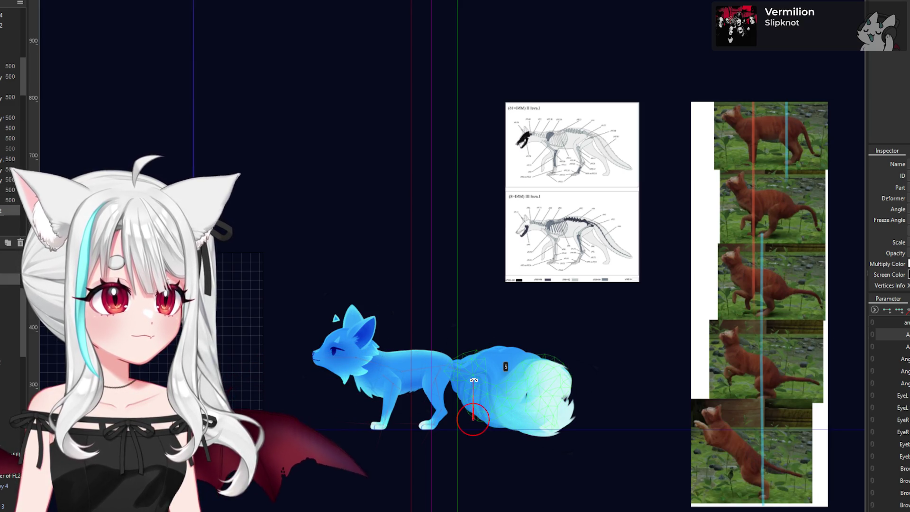
pyautogui.moveTo(473, 380); pyautogui.dragTo(487, 382)
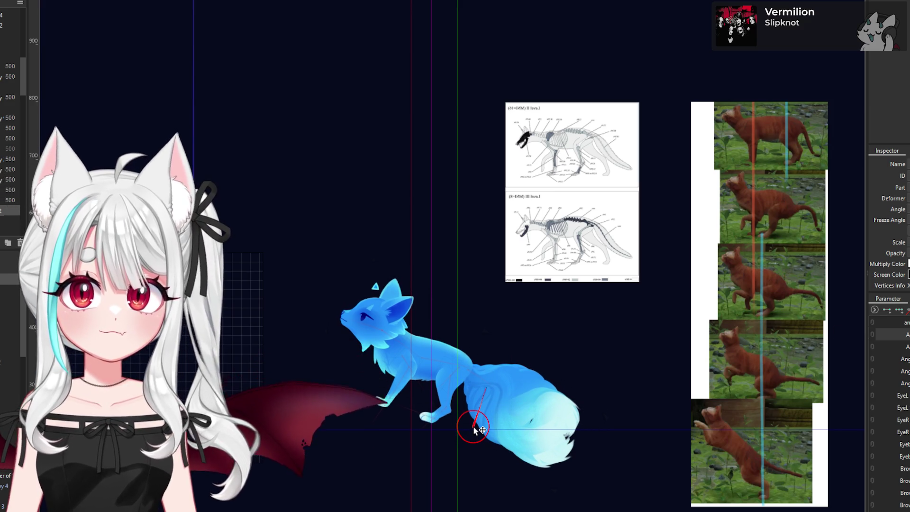
pyautogui.moveTo(475, 429); pyautogui.dragTo(477, 433)
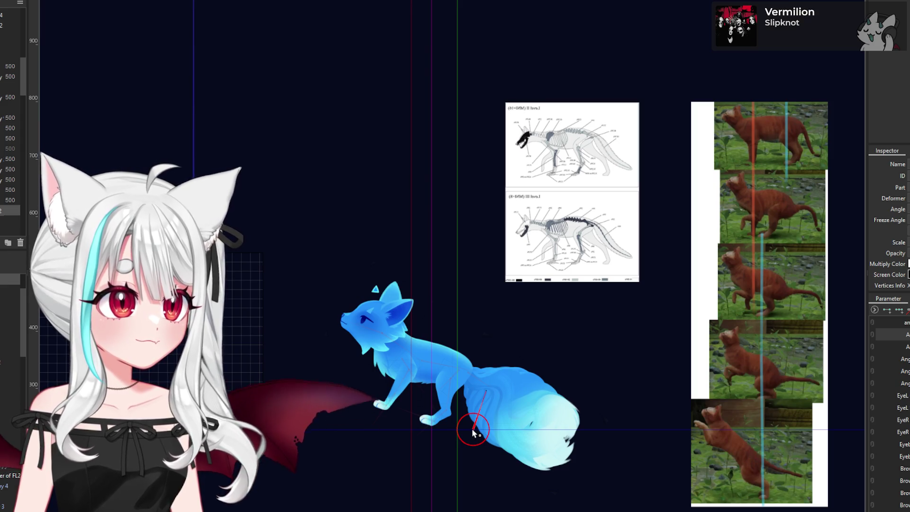
pyautogui.moveTo(474, 430); pyautogui.dragTo(441, 430)
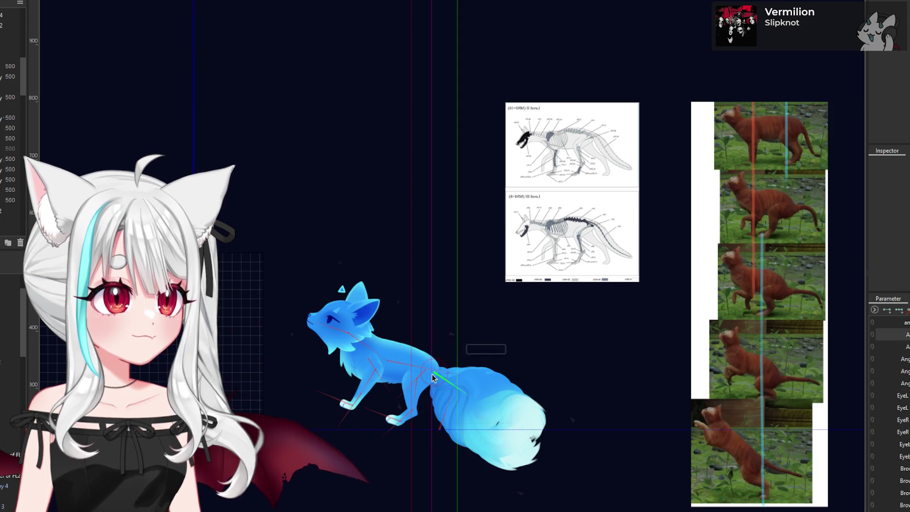
# Step: Swing the hip rotation deformer so the hind leg points straight down
pyautogui.click(407, 402)
pyautogui.moveTo(397, 398); pyautogui.dragTo(418, 405)
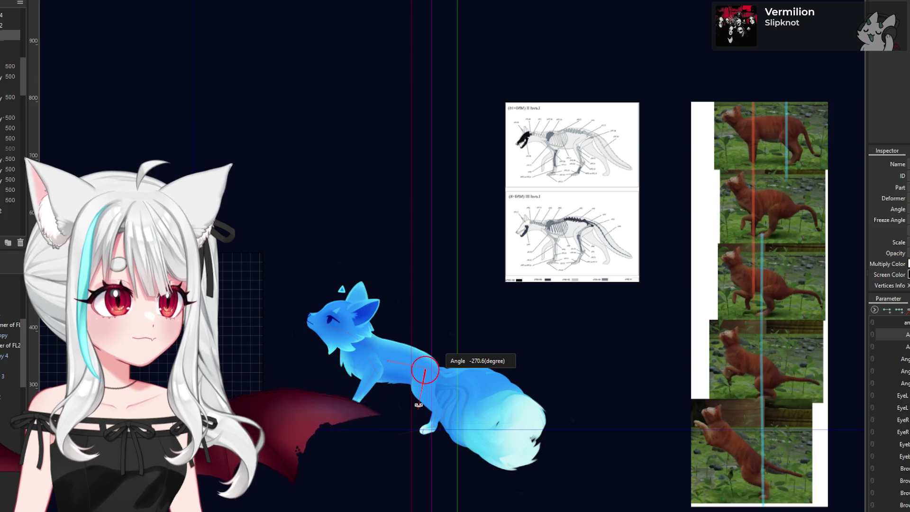
pyautogui.scroll(5, 427, 417)
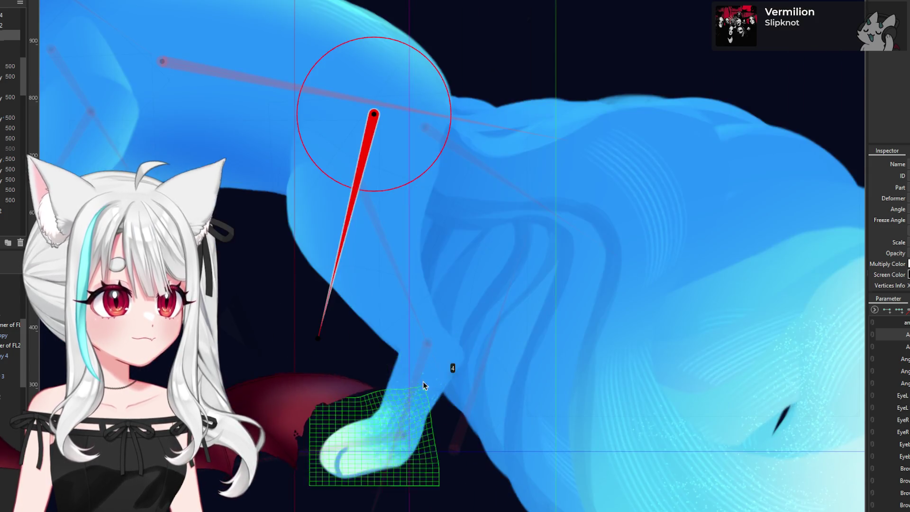
pyautogui.scroll(-2, 428, 346)
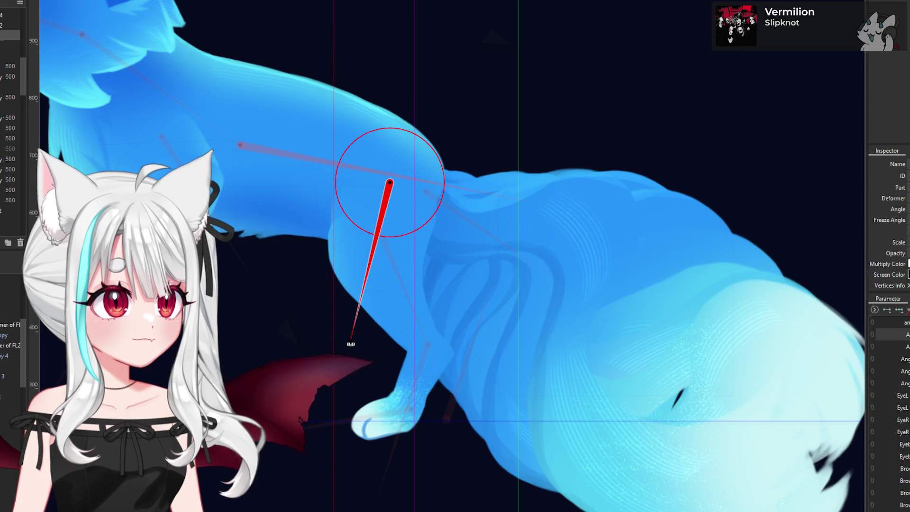
# Step: Rotate the upper hind leg to 318.2 degrees and angle the foot slightly left
pyautogui.click(392, 235)
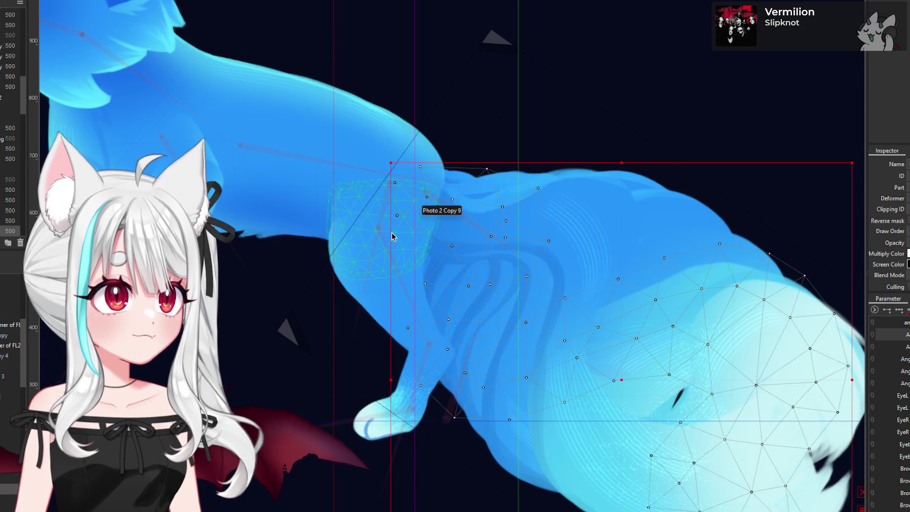
pyautogui.click(390, 278)
pyautogui.moveTo(390, 279); pyautogui.dragTo(456, 372)
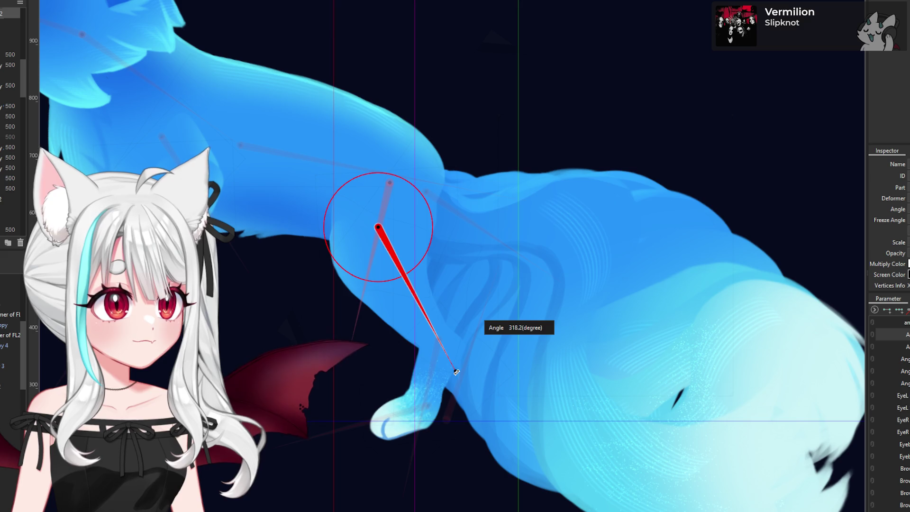
pyautogui.click(439, 347)
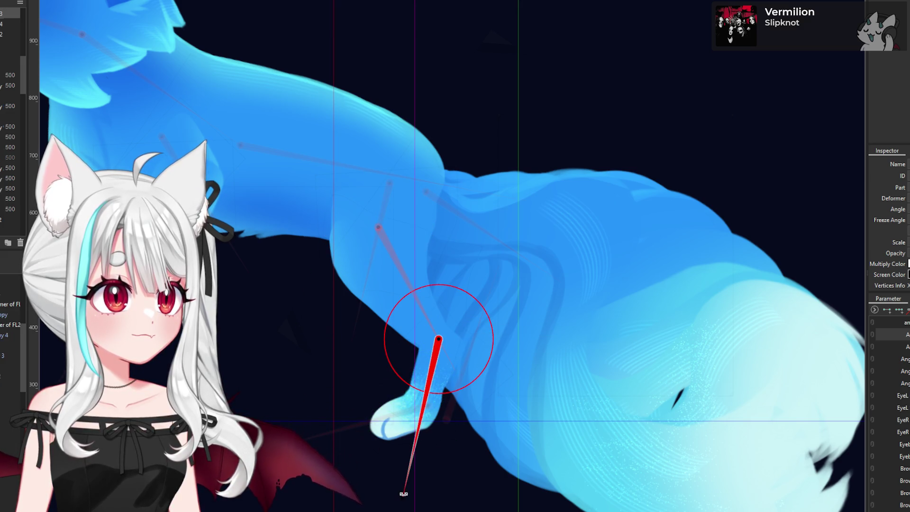
pyautogui.moveTo(403, 494); pyautogui.dragTo(385, 493)
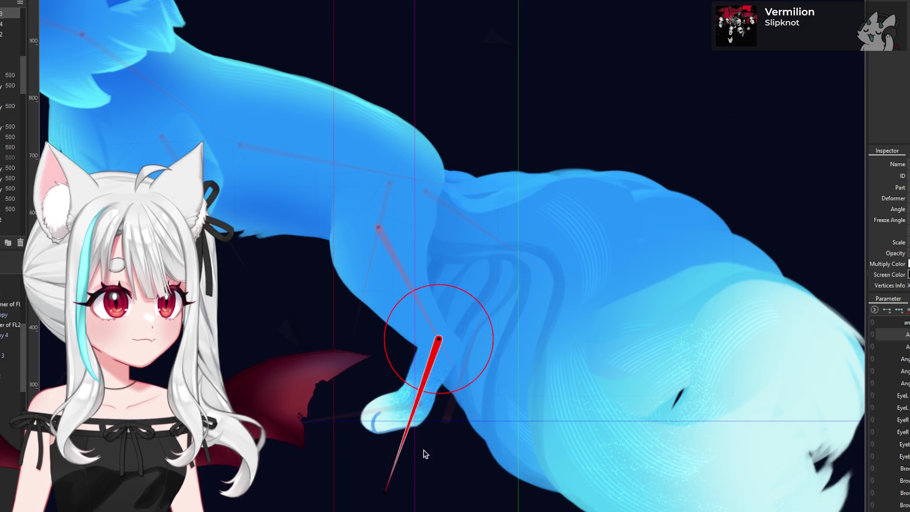
pyautogui.click(426, 406)
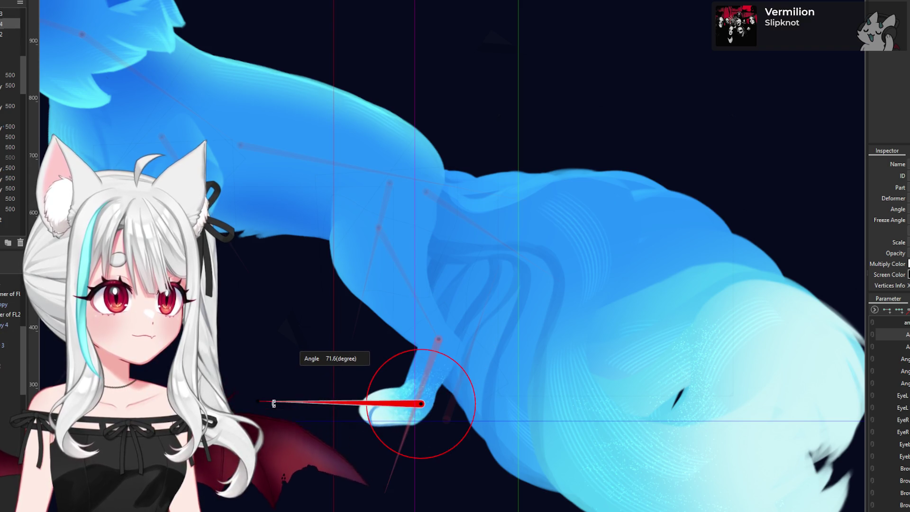
# Step: Swing the upper leg further left and bend the lower leg to 312.7, then 307.1 degrees
pyautogui.click(384, 222)
pyautogui.moveTo(355, 341); pyautogui.dragTo(346, 340)
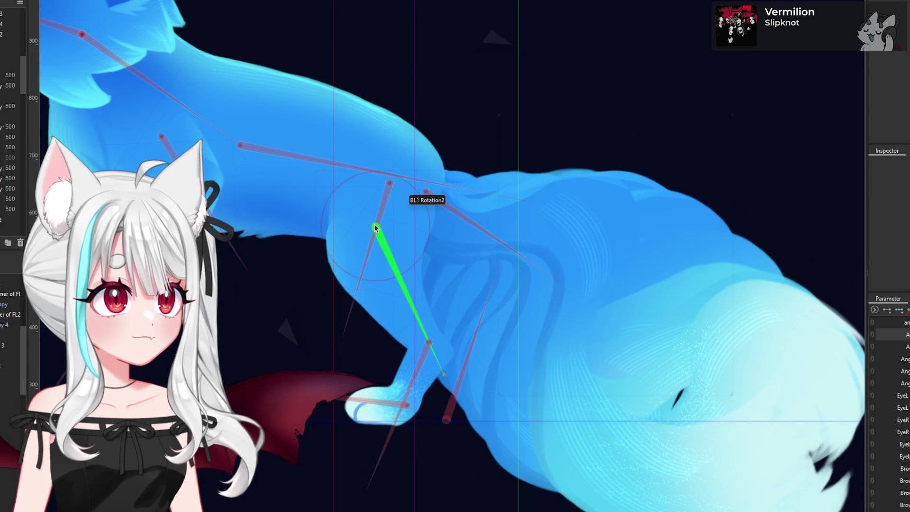
pyautogui.click(449, 387)
pyautogui.moveTo(444, 375); pyautogui.dragTo(457, 368)
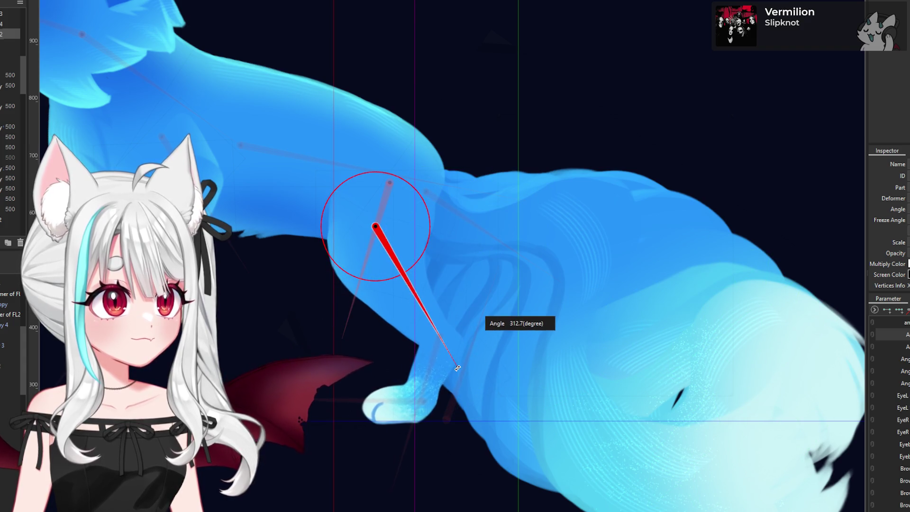
pyautogui.click(344, 338)
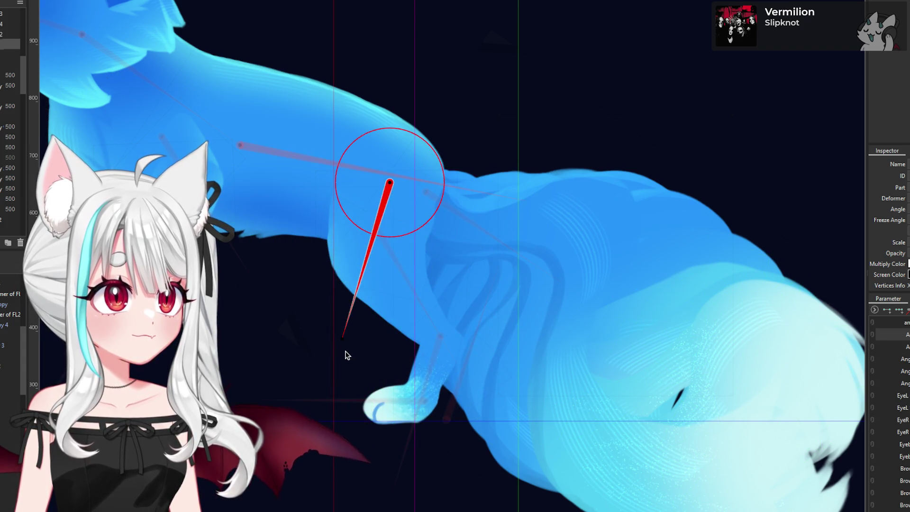
pyautogui.moveTo(342, 340); pyautogui.dragTo(328, 332)
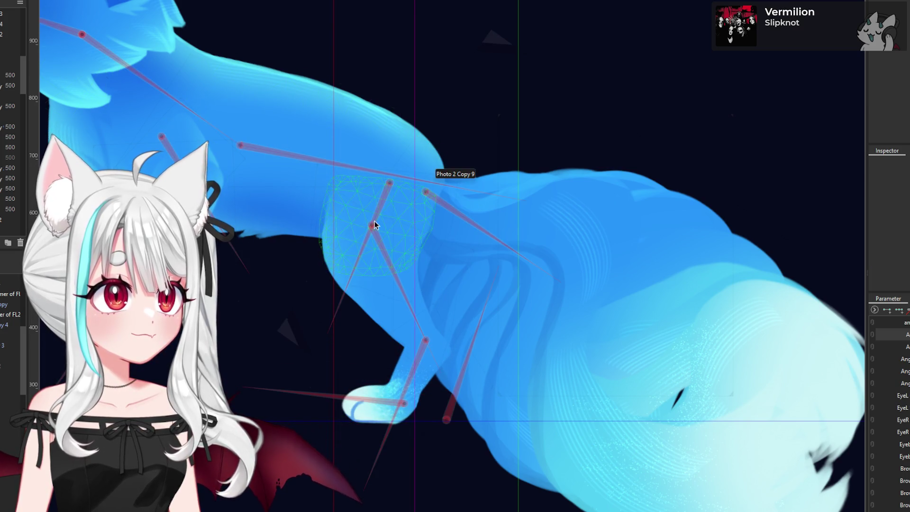
pyautogui.click(415, 211)
pyautogui.moveTo(441, 375); pyautogui.dragTo(459, 366)
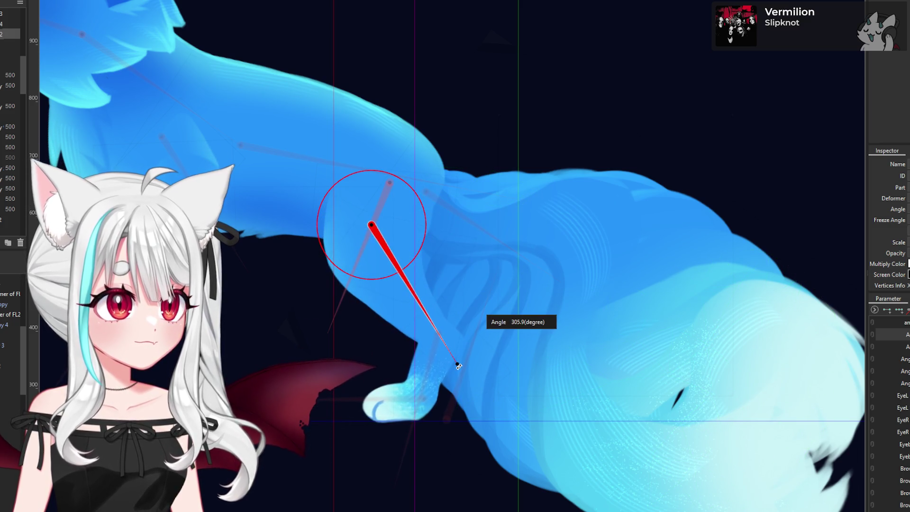
# Step: Rotate the hind foot deformer to about 75 degrees so the paw lies flat
pyautogui.click(645, 166)
pyautogui.click(438, 337)
pyautogui.moveTo(408, 432)
pyautogui.mouseDown()
pyautogui.moveTo(421, 447)
pyautogui.moveTo(417, 406)
pyautogui.moveTo(332, 399)
pyautogui.mouseUp()
pyautogui.moveTo(260, 398); pyautogui.dragTo(264, 393)
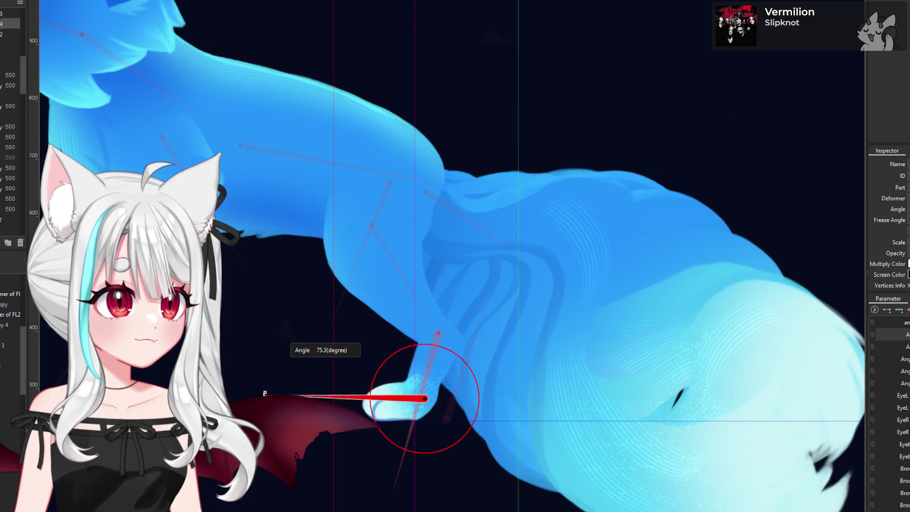
pyautogui.click(442, 340)
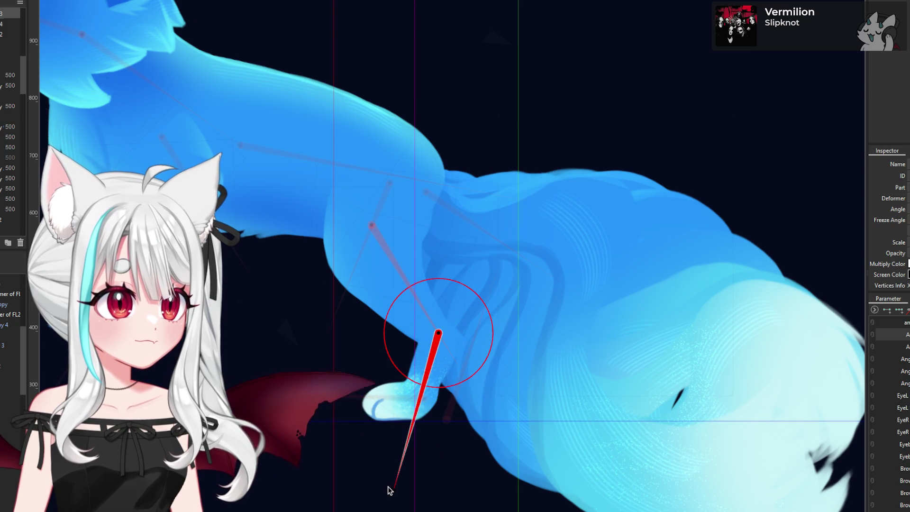
# Step: Rotate the chest deformer to swing the front leg forward and up
pyautogui.scroll(-5, 388, 490)
pyautogui.scroll(1, 427, 394)
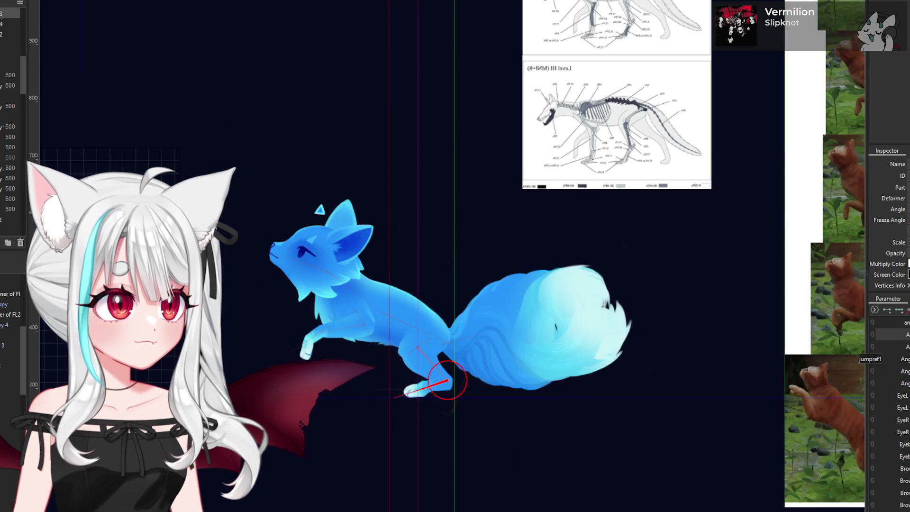
pyautogui.scroll(-2, 539, 353)
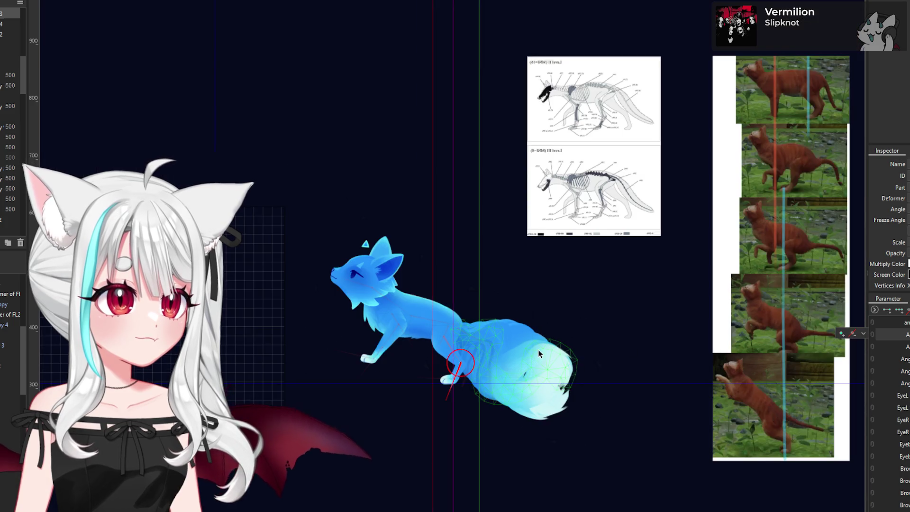
pyautogui.scroll(2, 397, 306)
pyautogui.click(393, 314)
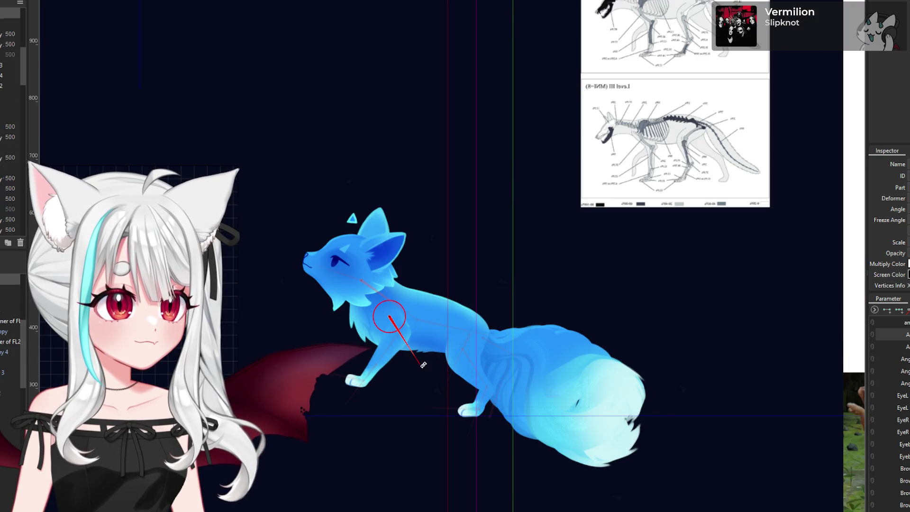
pyautogui.moveTo(416, 366); pyautogui.dragTo(368, 357)
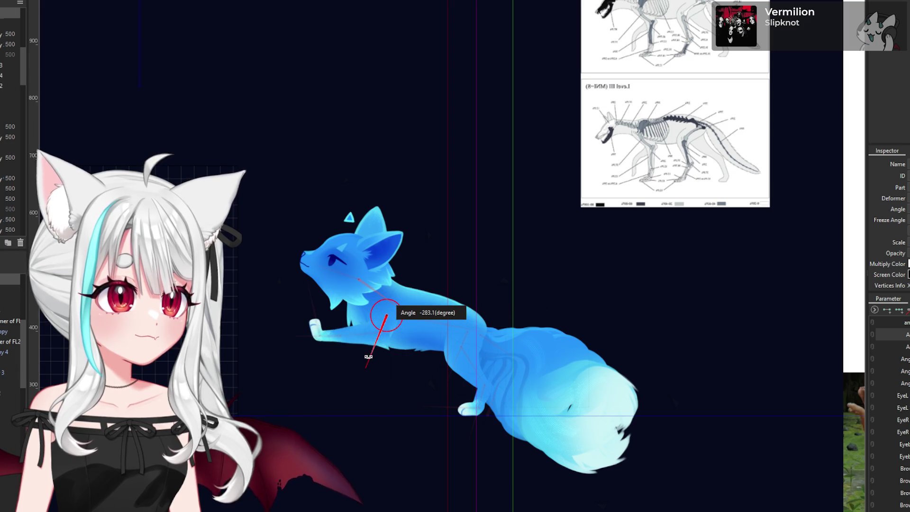
# Step: Rotate the lower foreleg deformer to about 22.3 degrees
pyautogui.scroll(-2, 402, 331)
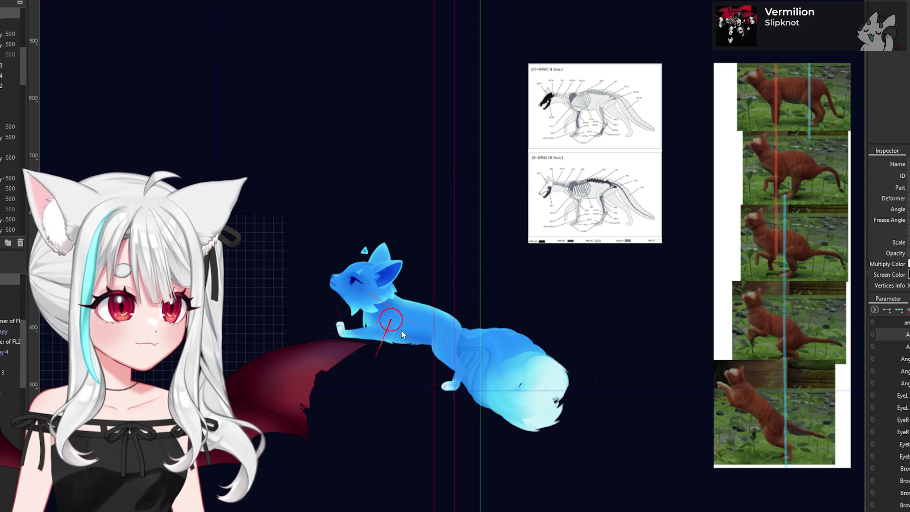
pyautogui.scroll(2, 359, 334)
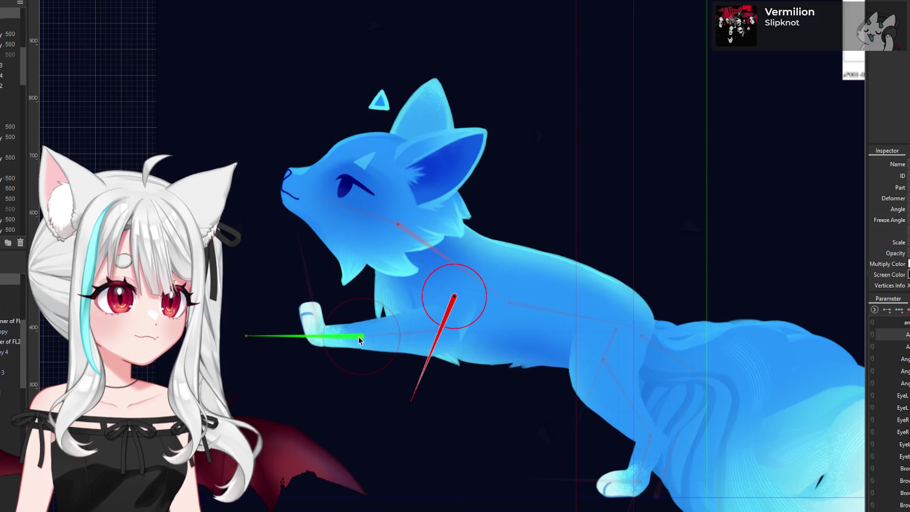
pyautogui.click(358, 332)
pyautogui.scroll(-4, 357, 331)
pyautogui.scroll(2, 357, 330)
pyautogui.scroll(4, 579, 236)
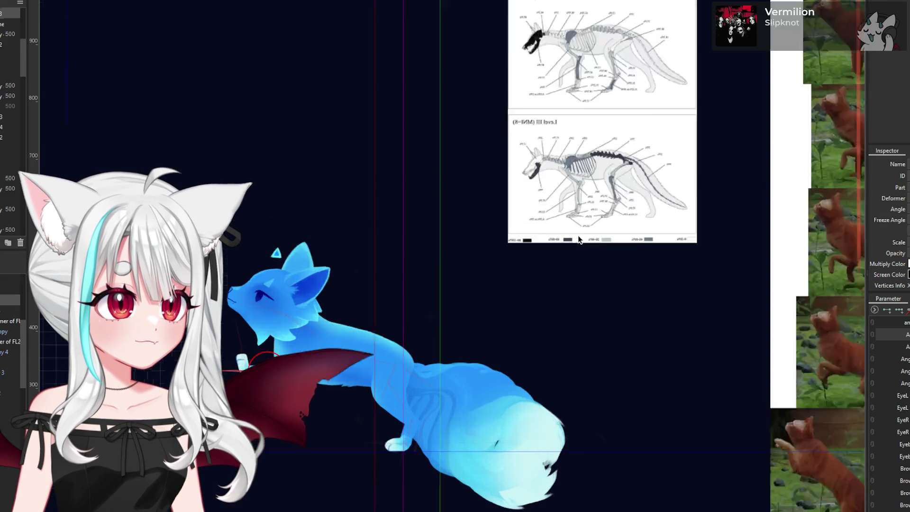
pyautogui.scroll(-4, 355, 318)
pyautogui.scroll(5, 355, 319)
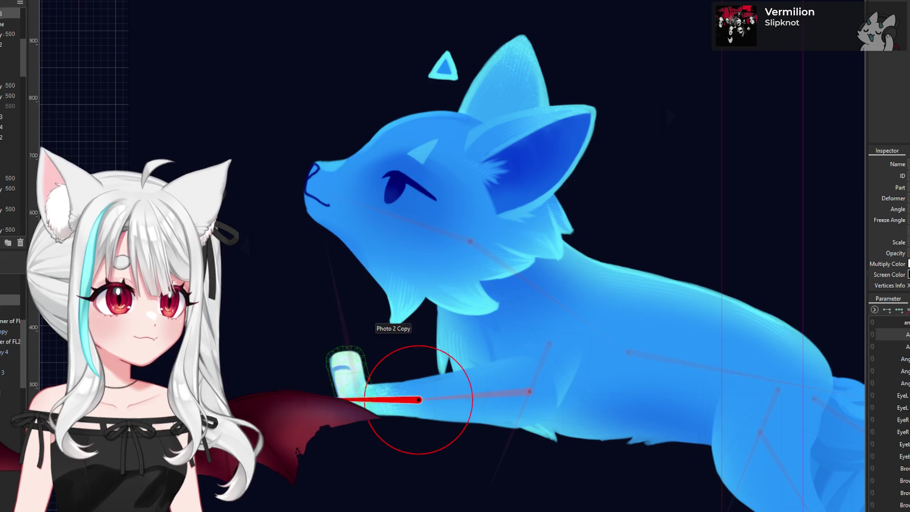
pyautogui.moveTo(356, 398)
pyautogui.mouseDown()
pyautogui.moveTo(255, 392)
pyautogui.moveTo(262, 350)
pyautogui.mouseUp()
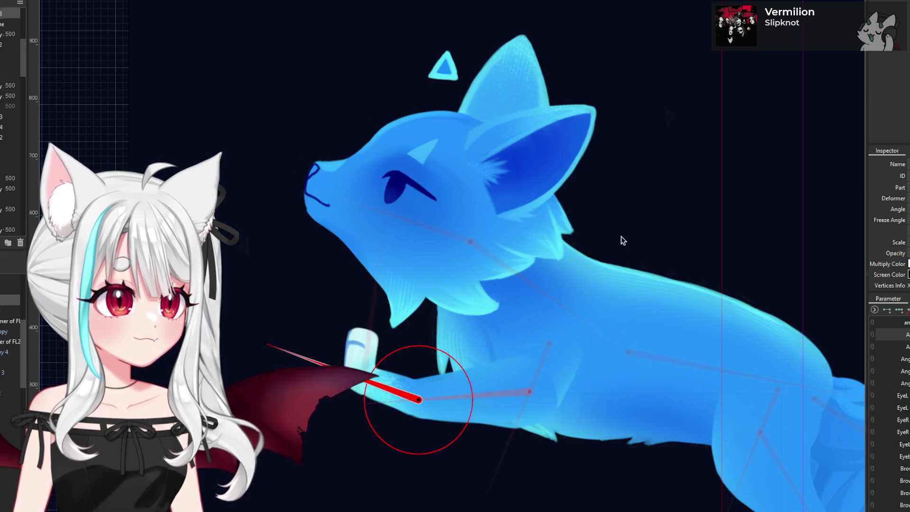
# Step: Tilt the front paw down to about -47.8 degrees, then deselect it
pyautogui.click(371, 335)
pyautogui.moveTo(383, 205)
pyautogui.mouseDown()
pyautogui.moveTo(388, 185)
pyautogui.moveTo(302, 315)
pyautogui.moveTo(264, 397)
pyautogui.moveTo(306, 414)
pyautogui.mouseUp()
pyautogui.scroll(-5, 464, 294)
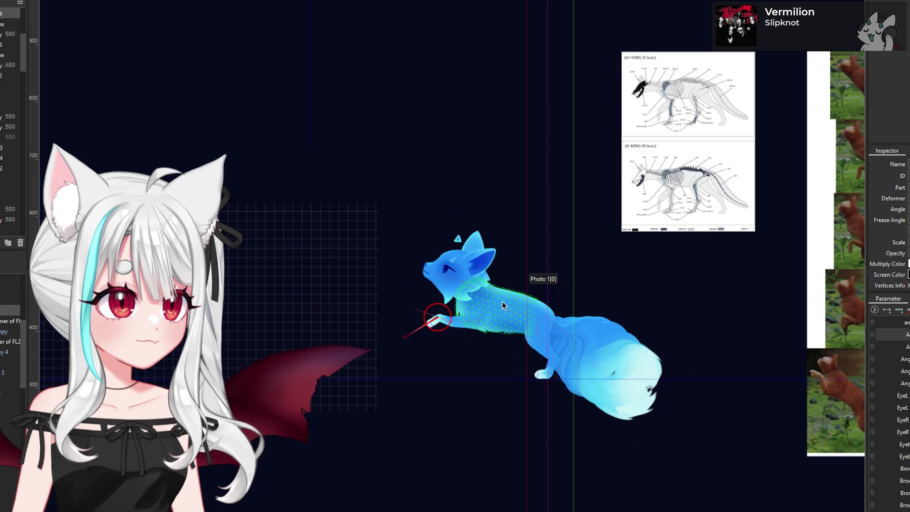
pyautogui.click(624, 286)
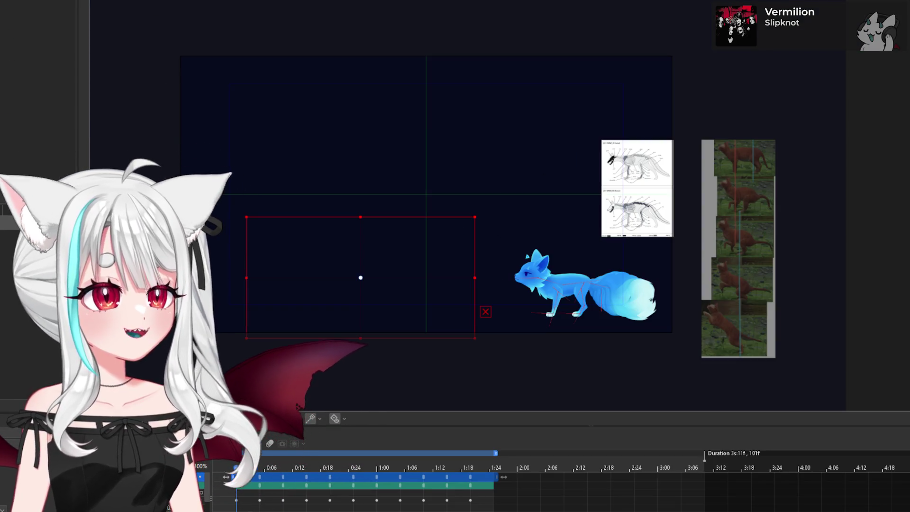
pyautogui.press('space')
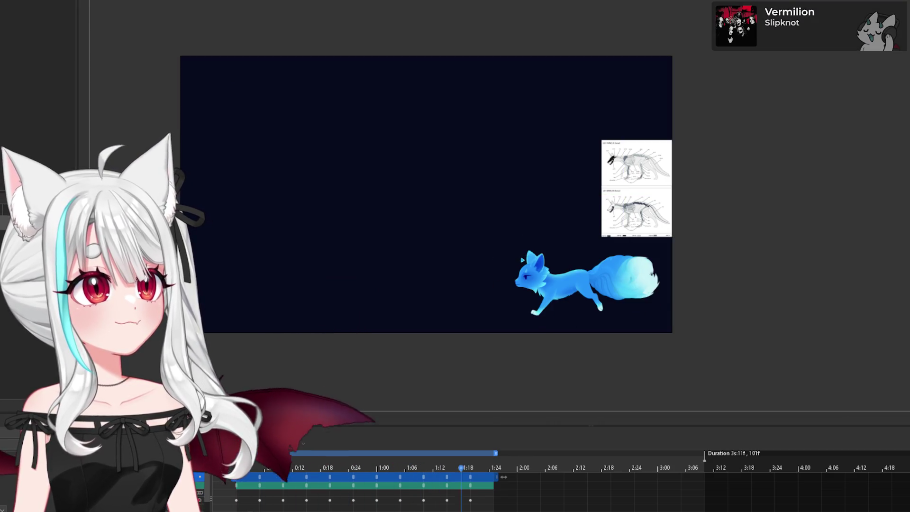
pyautogui.press('space')
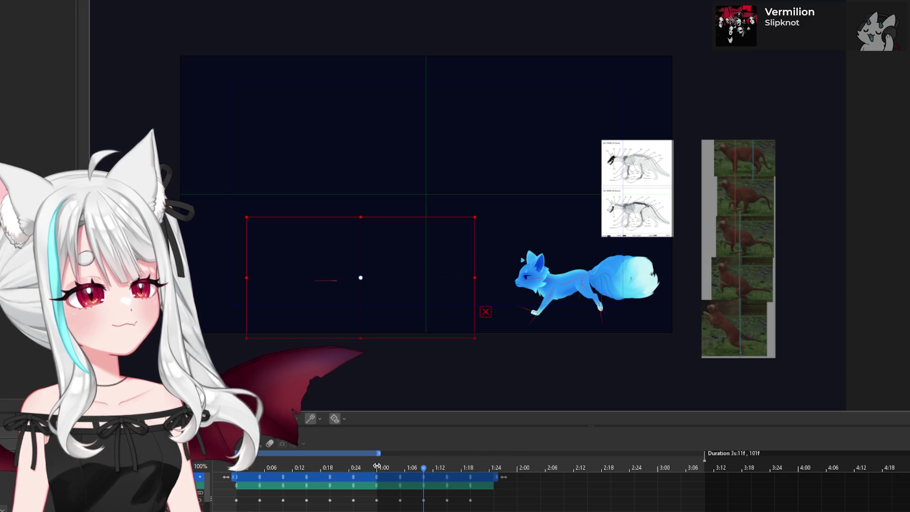
pyautogui.press('space')
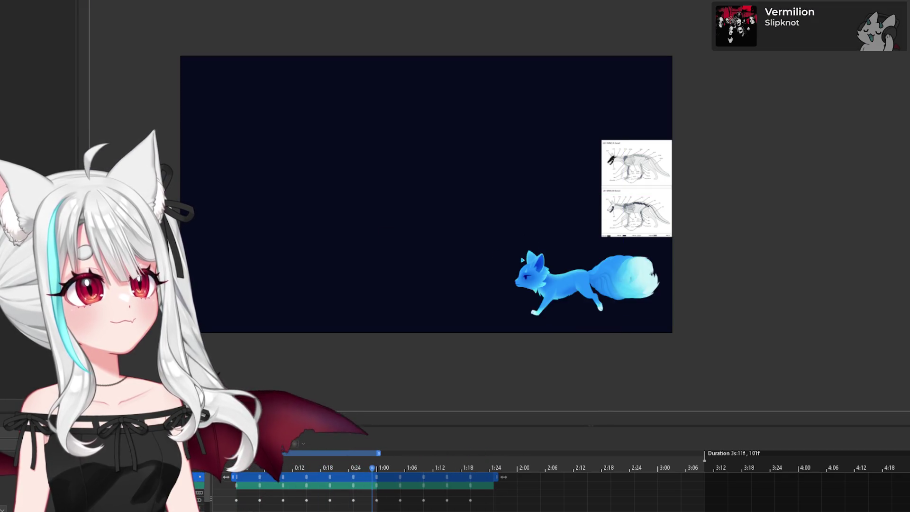
pyautogui.press('space')
pyautogui.moveTo(312, 473)
pyautogui.mouseDown()
pyautogui.moveTo(352, 477)
pyautogui.moveTo(221, 479)
pyautogui.moveTo(319, 489)
pyautogui.moveTo(204, 490)
pyautogui.moveTo(354, 479)
pyautogui.mouseUp()
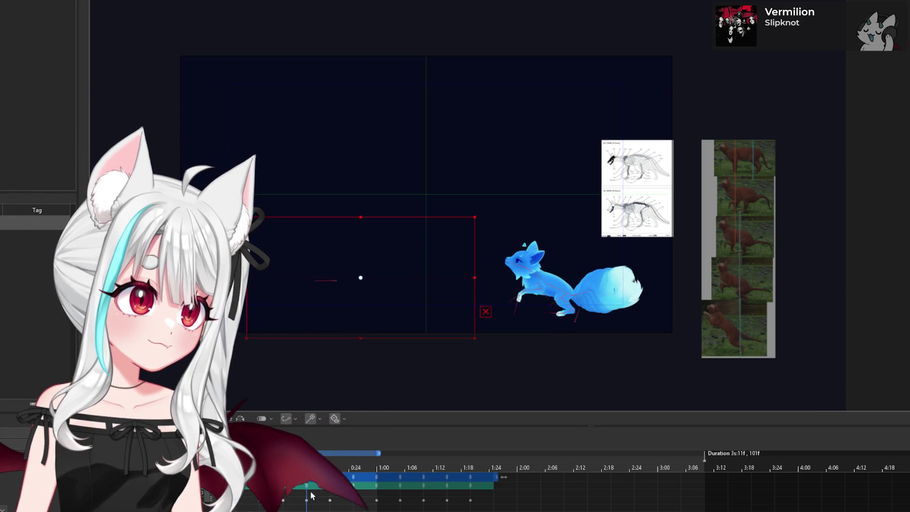
# Step: Back in the modeling workspace, rotate the hip deformer to turn the hindquarters and tail
pyautogui.click(140, 2)
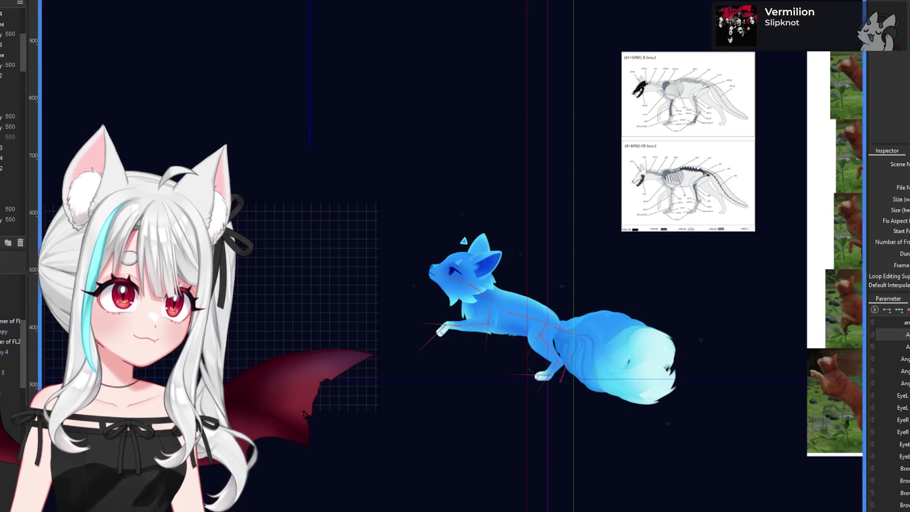
pyautogui.scroll(3, 540, 323)
pyautogui.click(540, 324)
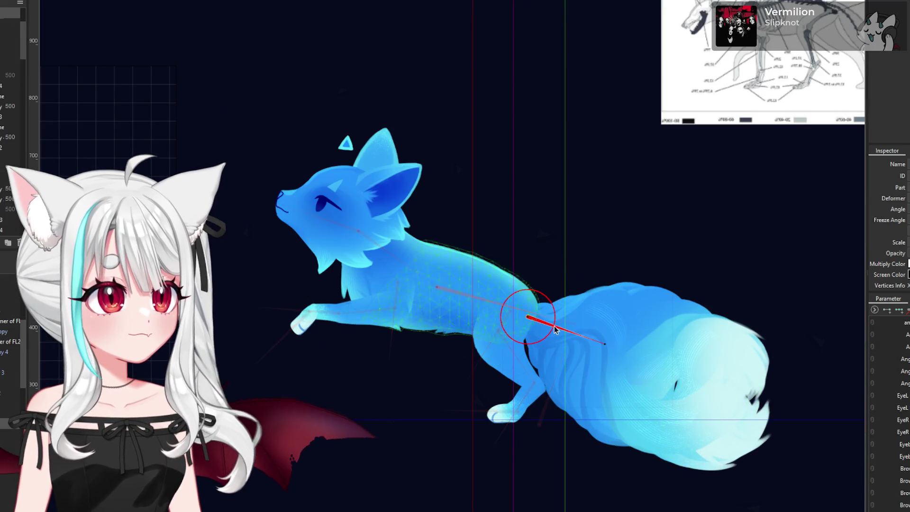
pyautogui.moveTo(616, 351)
pyautogui.mouseDown()
pyautogui.moveTo(604, 339)
pyautogui.moveTo(582, 348)
pyautogui.moveTo(598, 321)
pyautogui.mouseUp()
pyautogui.scroll(-3, 590, 325)
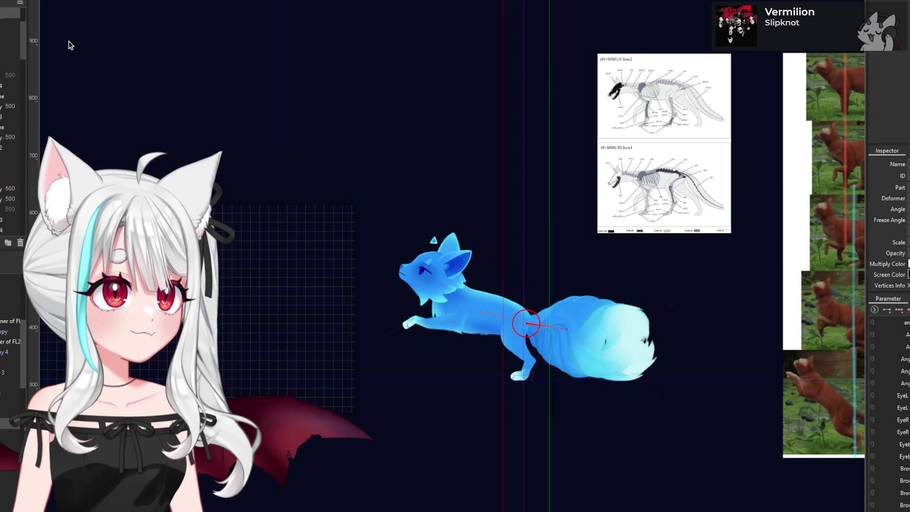
# Step: Save the fox model file with Ctrl+S
pyautogui.hotkey('ctrl', 's')
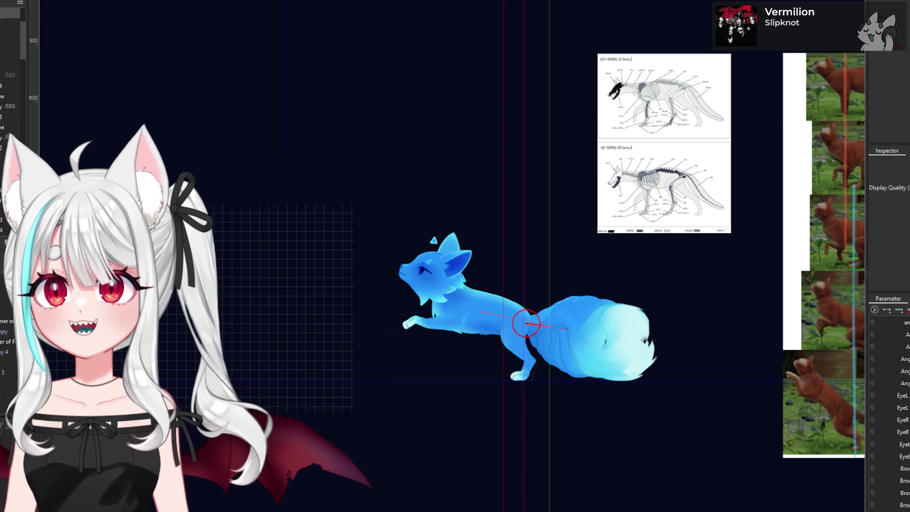
pyautogui.hotkey('ctrl', 's')
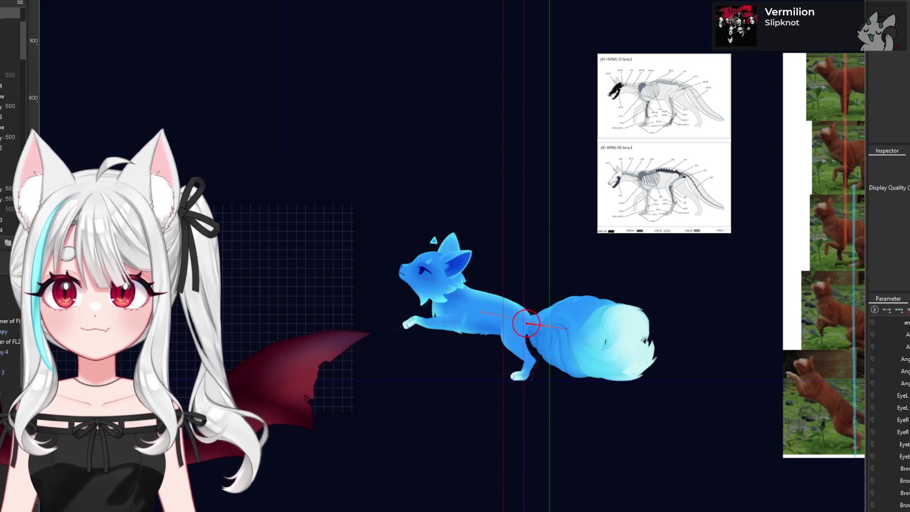